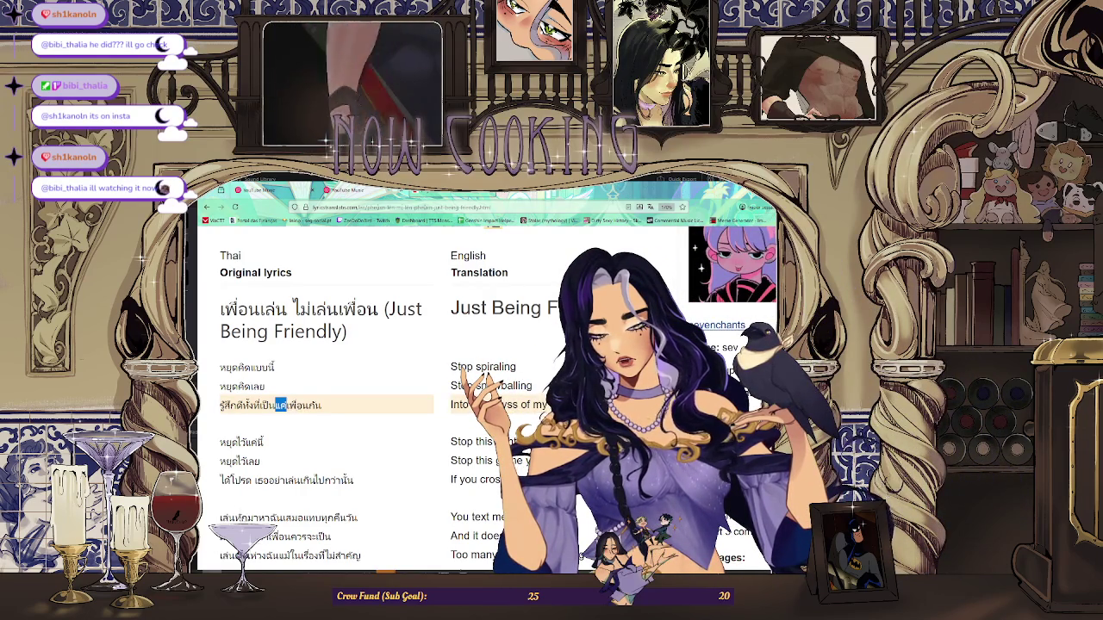
# - Select the last word กัน of the third Thai lyric line
pyautogui.doubleClick(294, 405)
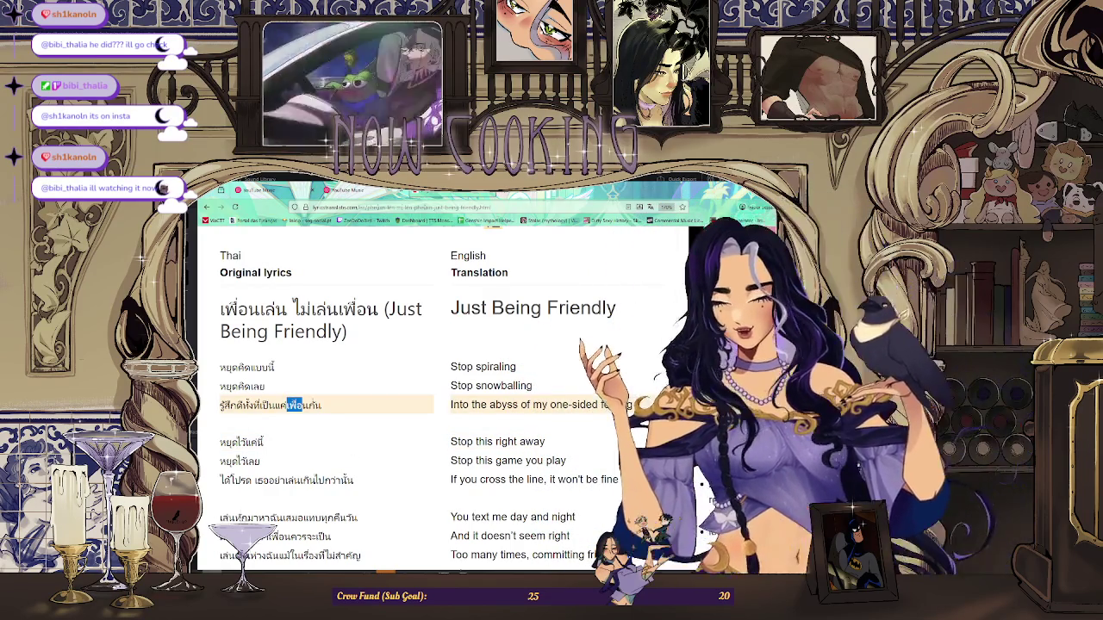
pyautogui.click(293, 405)
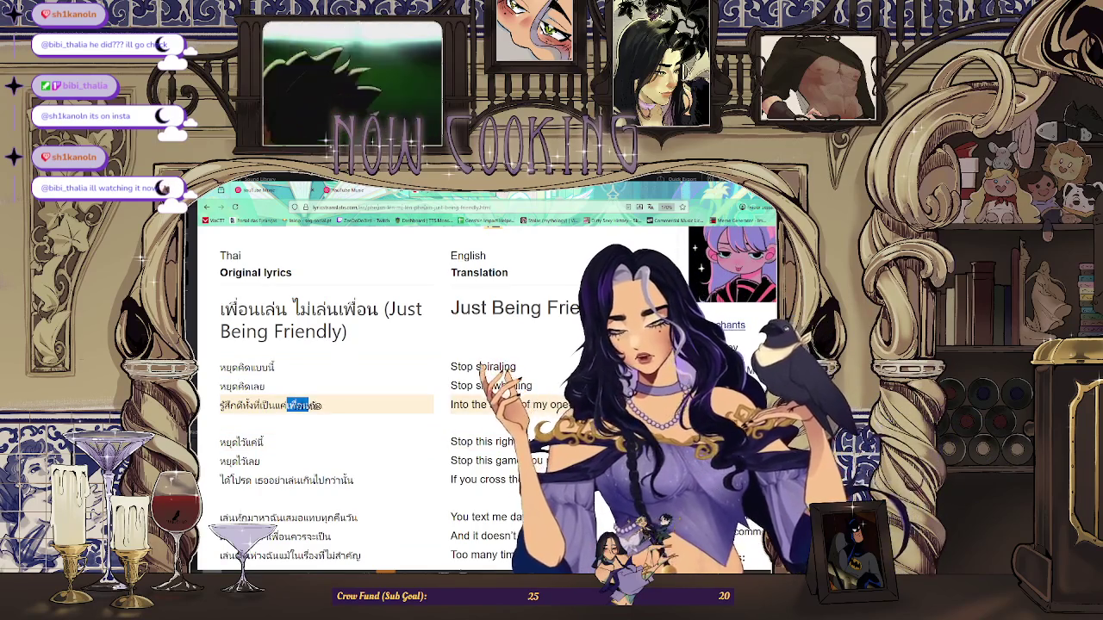
pyautogui.click(324, 410)
pyautogui.doubleClick(315, 406)
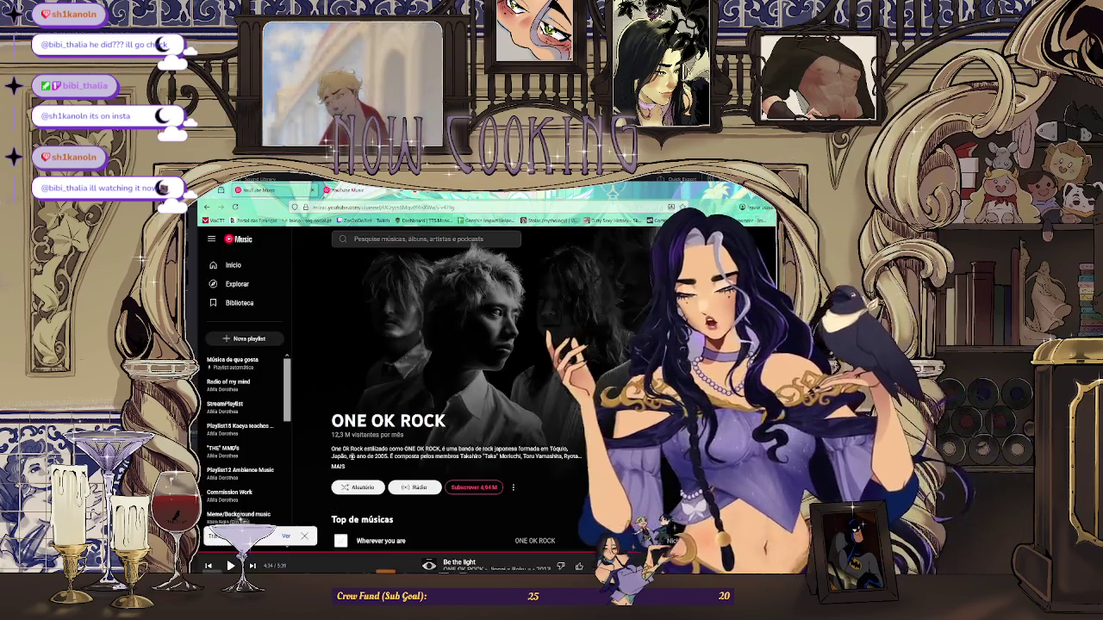
# - Play the Fourth-Ford-Satang cover in YouTube Music, switching back and forth with the lyrics tab
pyautogui.click(263, 190)
pyautogui.click(346, 190)
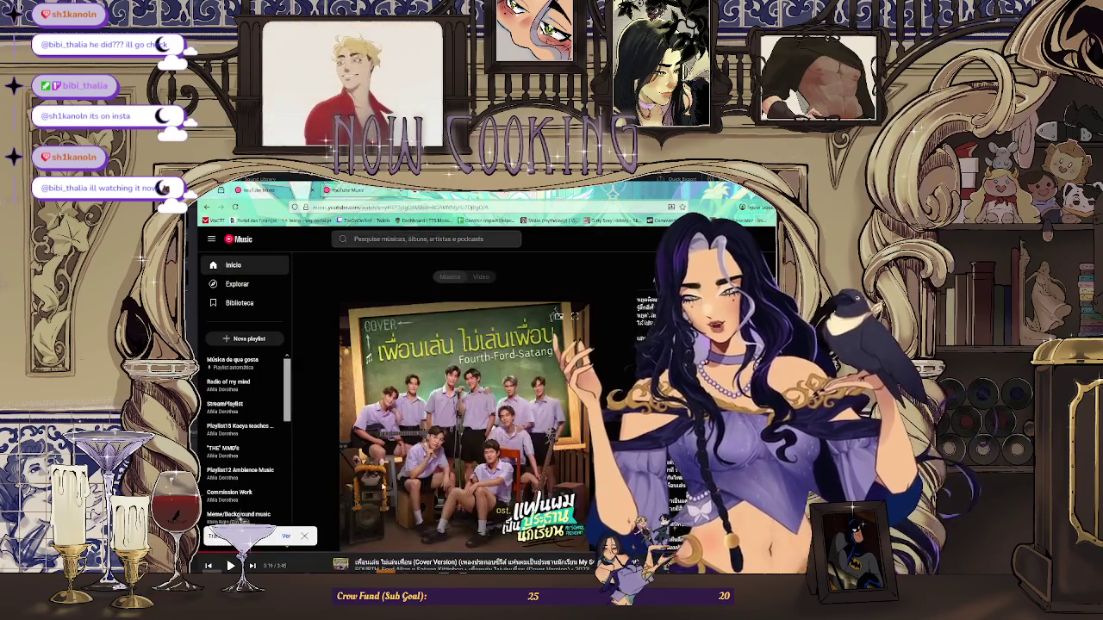
pyautogui.hotkey('ctrl', 'Tab')
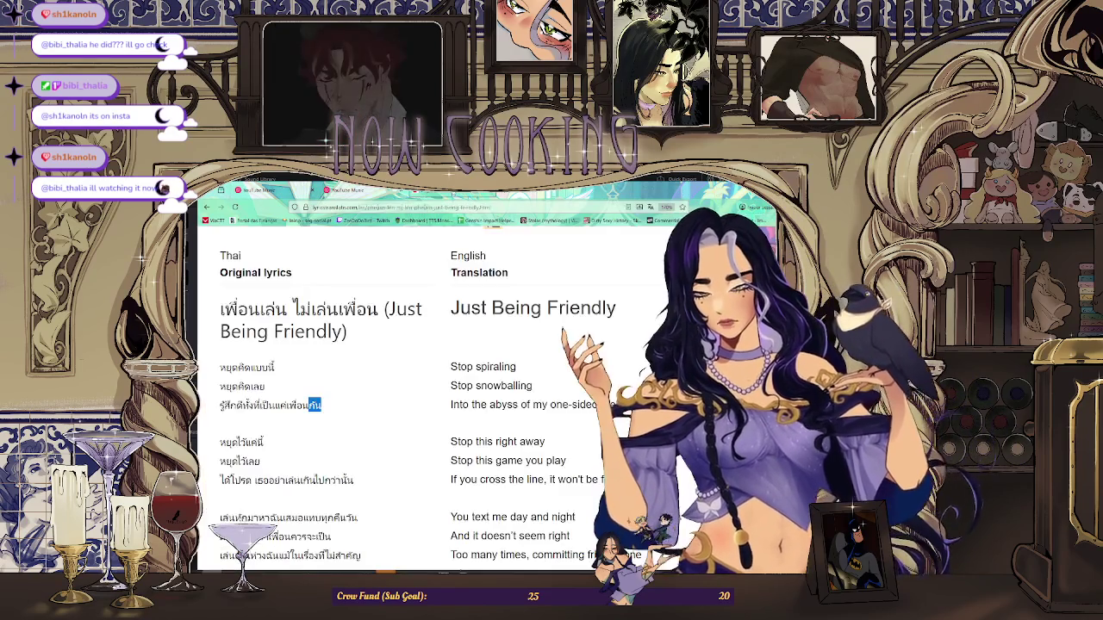
pyautogui.hotkey('ctrl', 'shift', 'Tab')
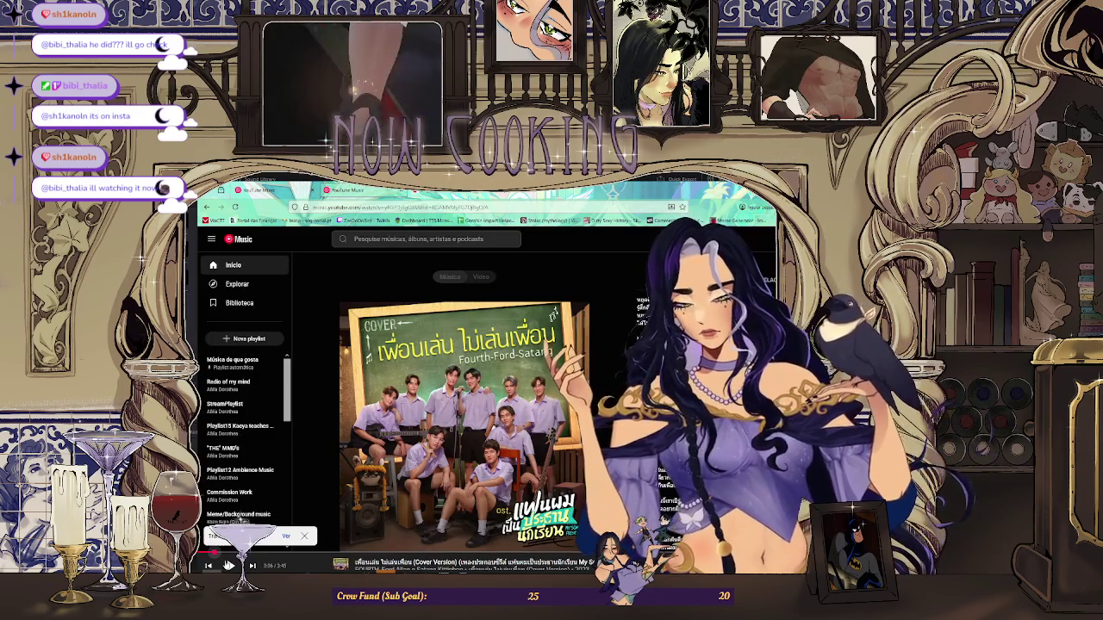
pyautogui.hotkey('ctrl', 'Tab')
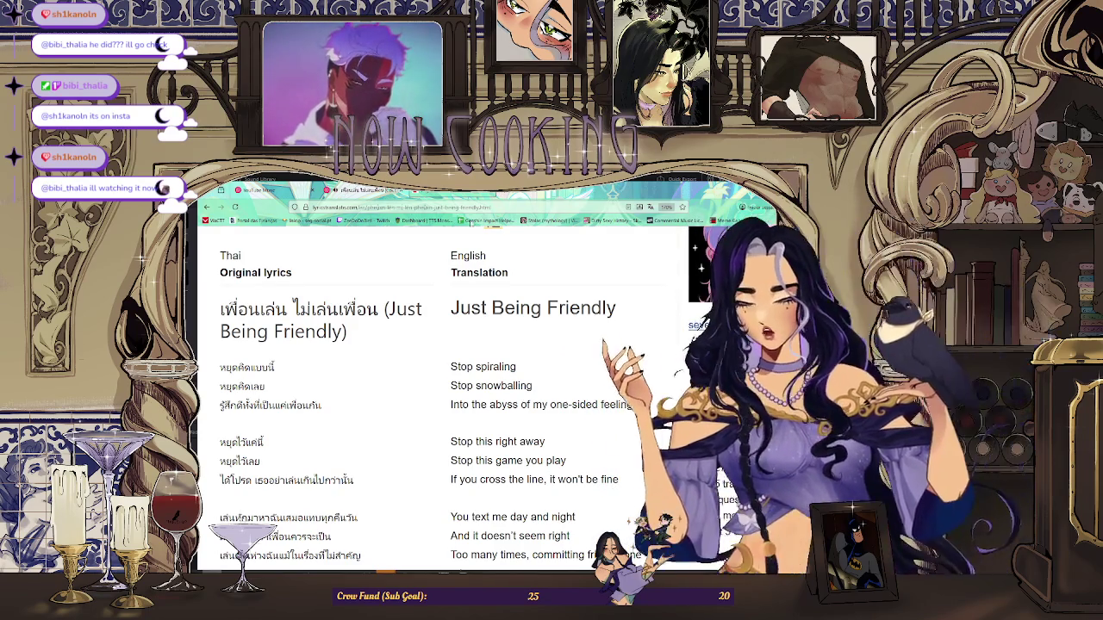
pyautogui.hotkey('ctrl', 'shift', 'Tab')
pyautogui.hotkey('ctrl', 'Tab')
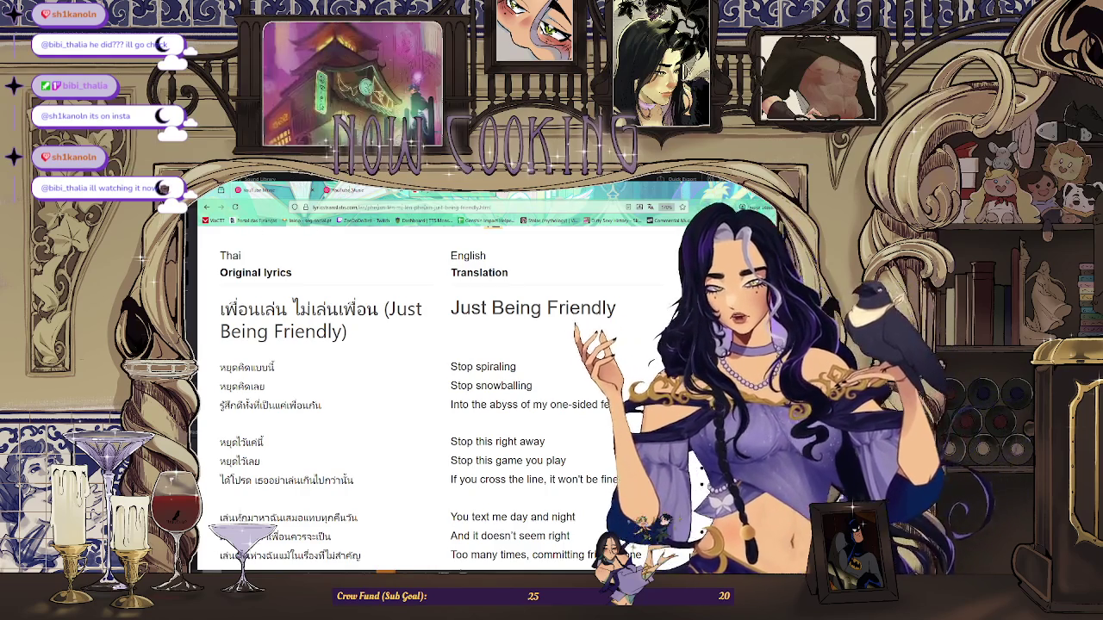
pyautogui.hotkey('ctrl', 'Tab')
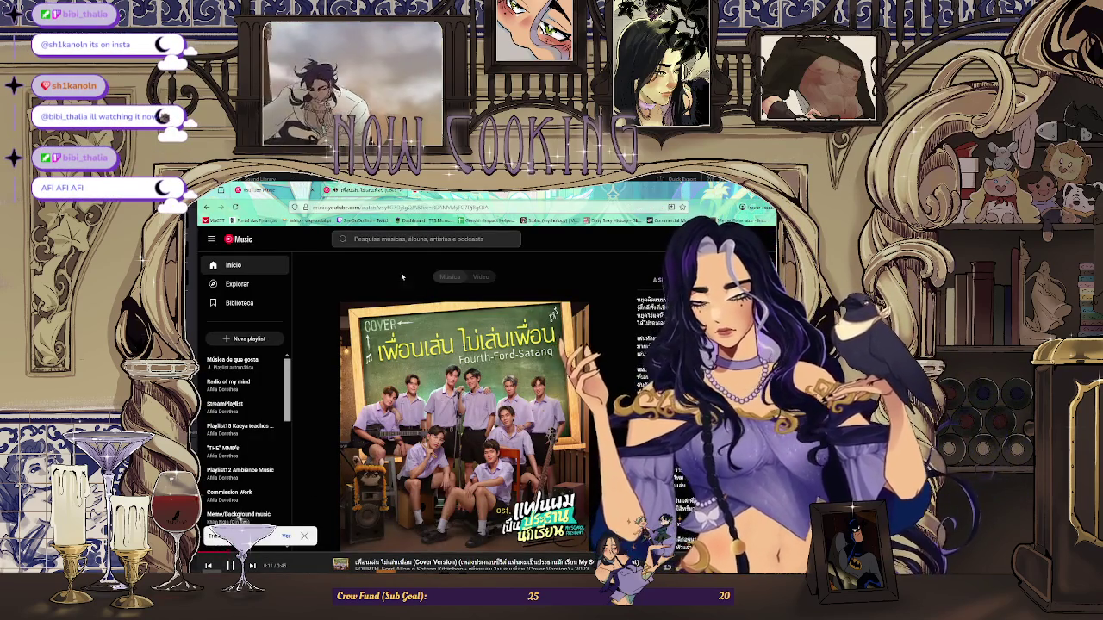
pyautogui.hotkey('ctrl', 'Tab')
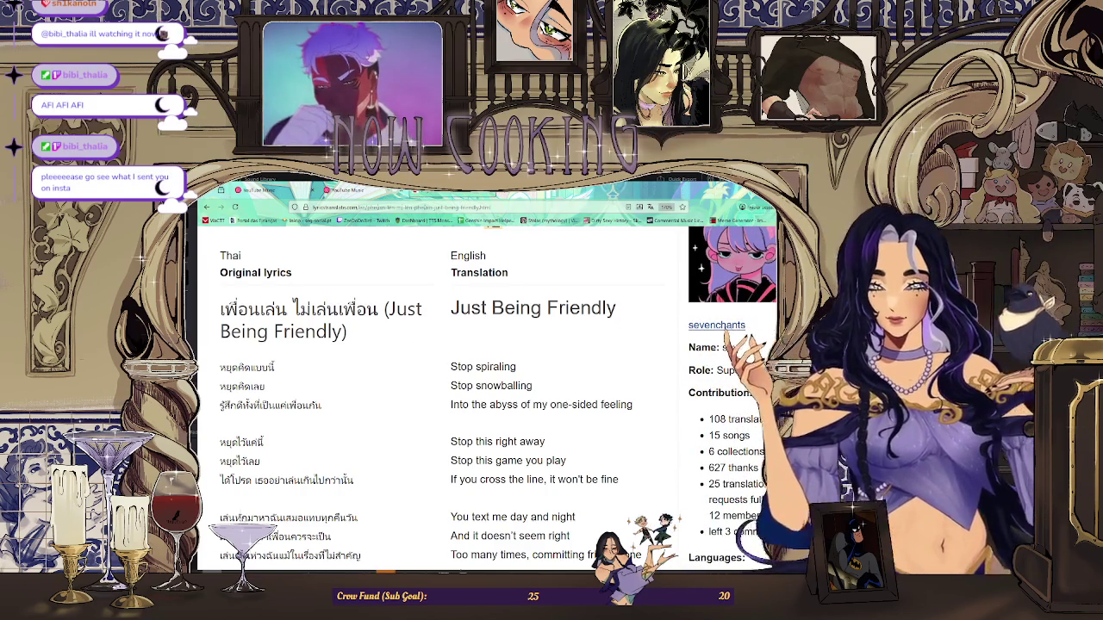
# - Scroll down the lyrics page, then switch to Clip Studio Paint's swordsman sketch at frame 51
pyautogui.scroll(-1, 484, 285)
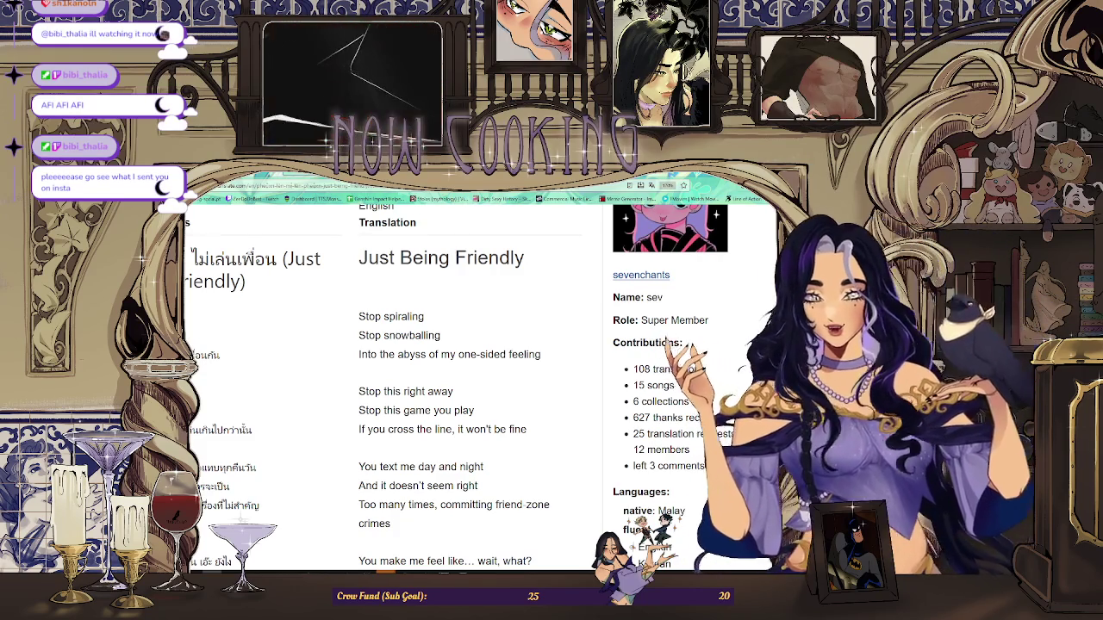
pyautogui.hotkey('alt', 'Tab')
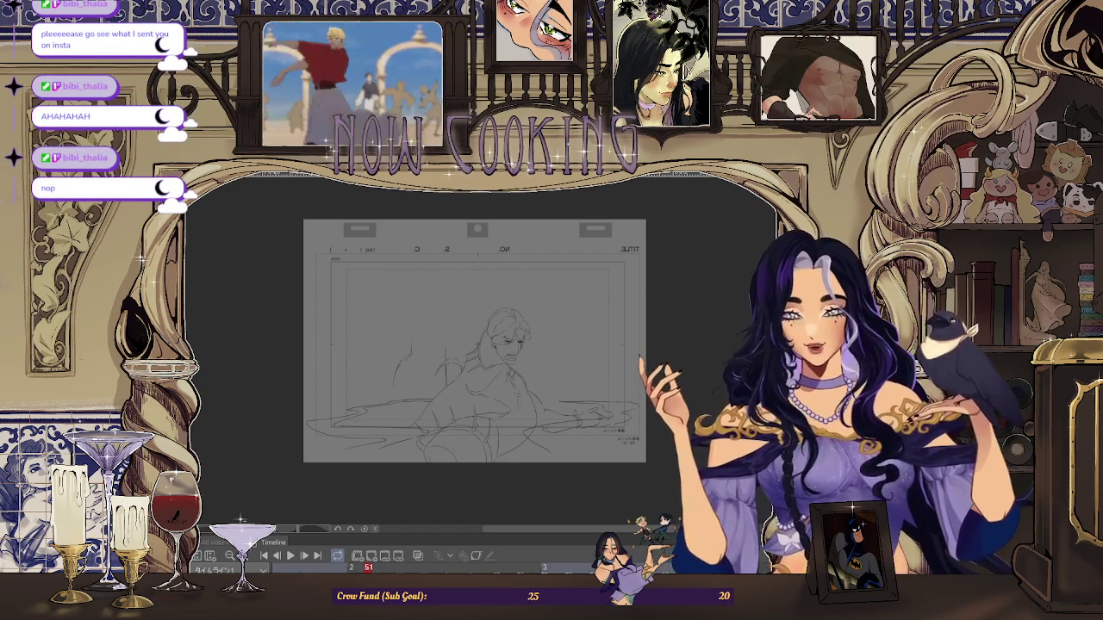
# - Switch to the browser's Instagram reel about a friend who can't walk straight
pyautogui.hotkey('alt', 'Tab')
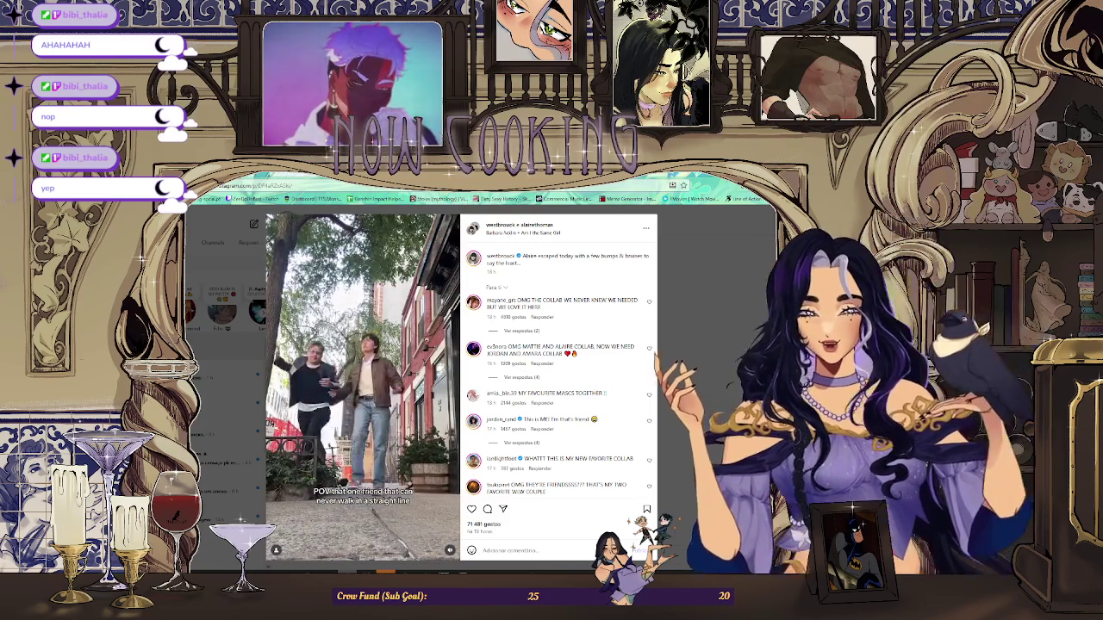
# - Return to Clip Studio Paint's rough swordsman sketch at frame 51
pyautogui.hotkey('alt', 'Tab')
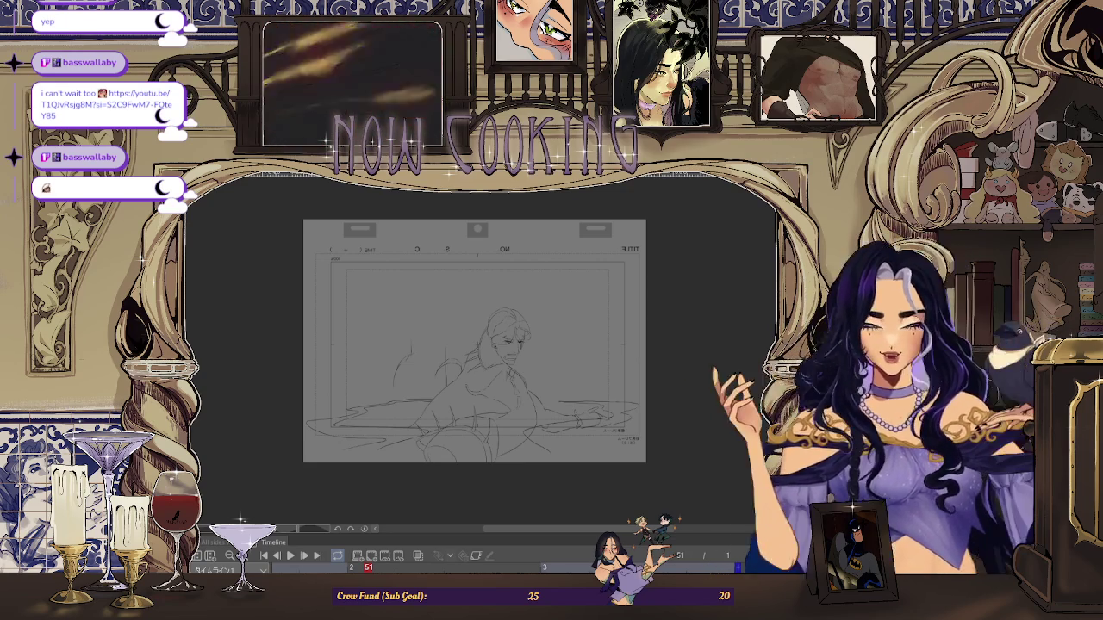
# - Zoom in and flip through frames 51–62, settling on the seated-figure drawing at frame 55
pyautogui.hotkey('ctrl', '+')
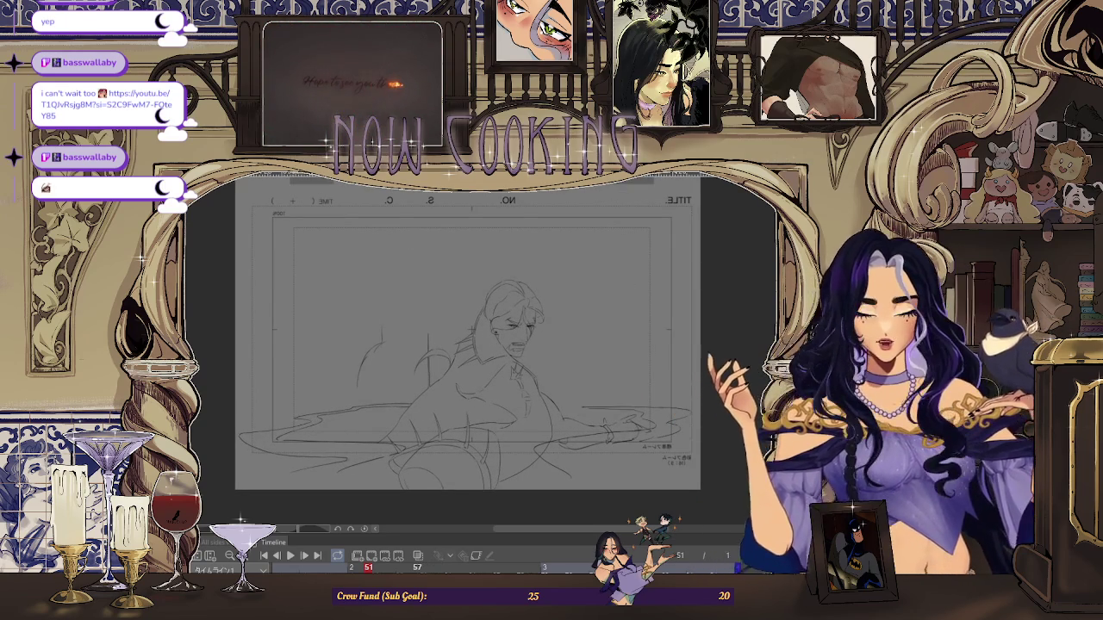
pyautogui.press('Right')
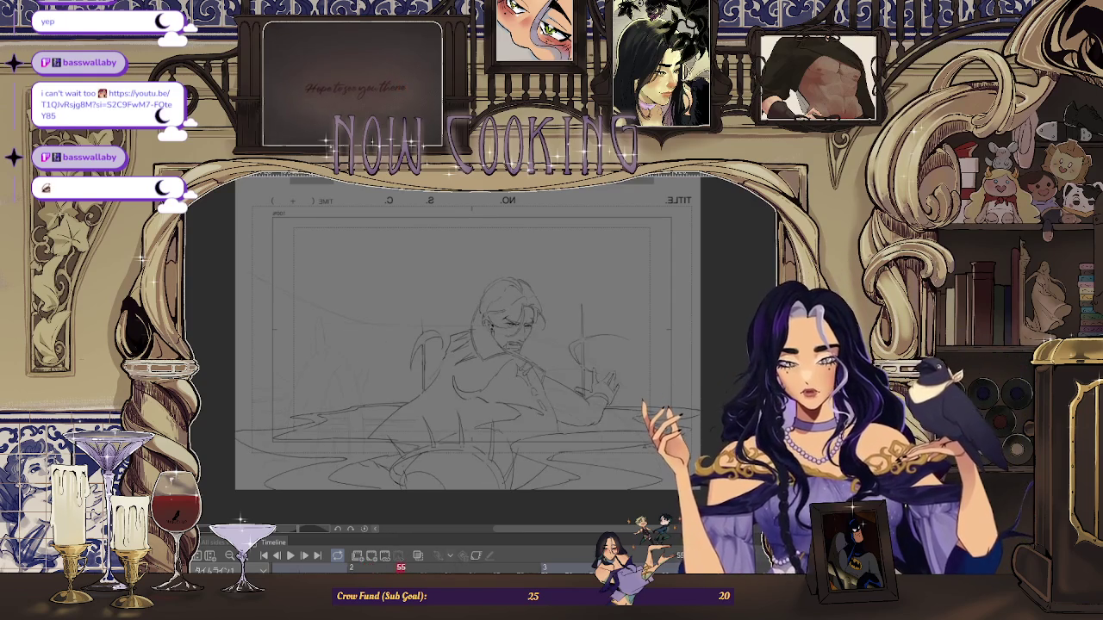
pyautogui.press('Right')
pyautogui.press('Right')
pyautogui.press('Right')
pyautogui.press('Right')
pyautogui.press('Right')
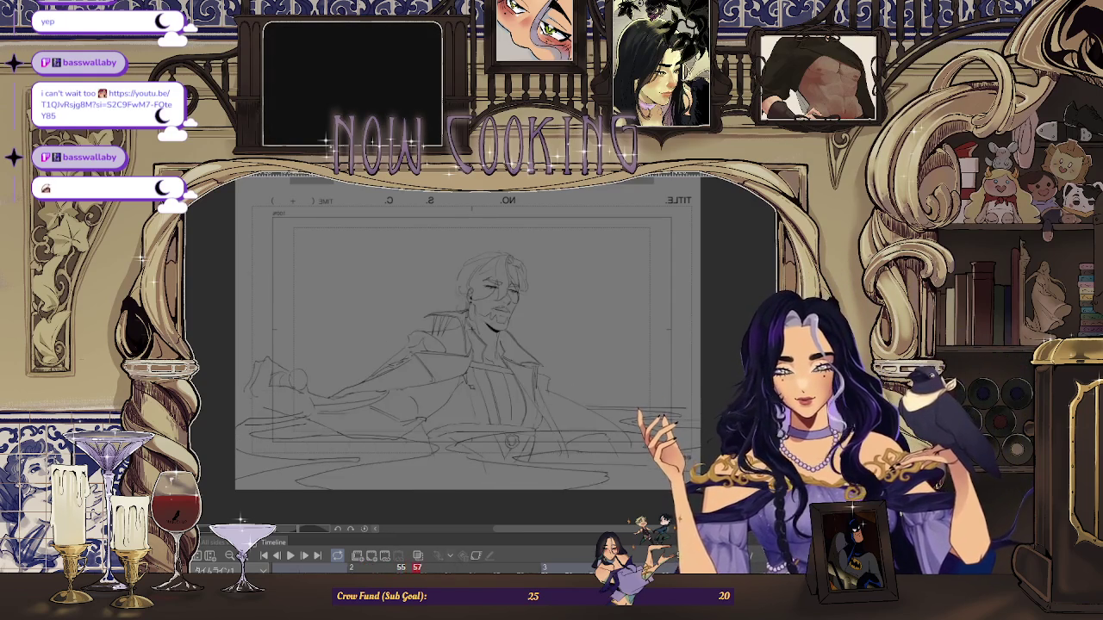
pyautogui.press('Right')
pyautogui.press('Right')
pyautogui.press('Right')
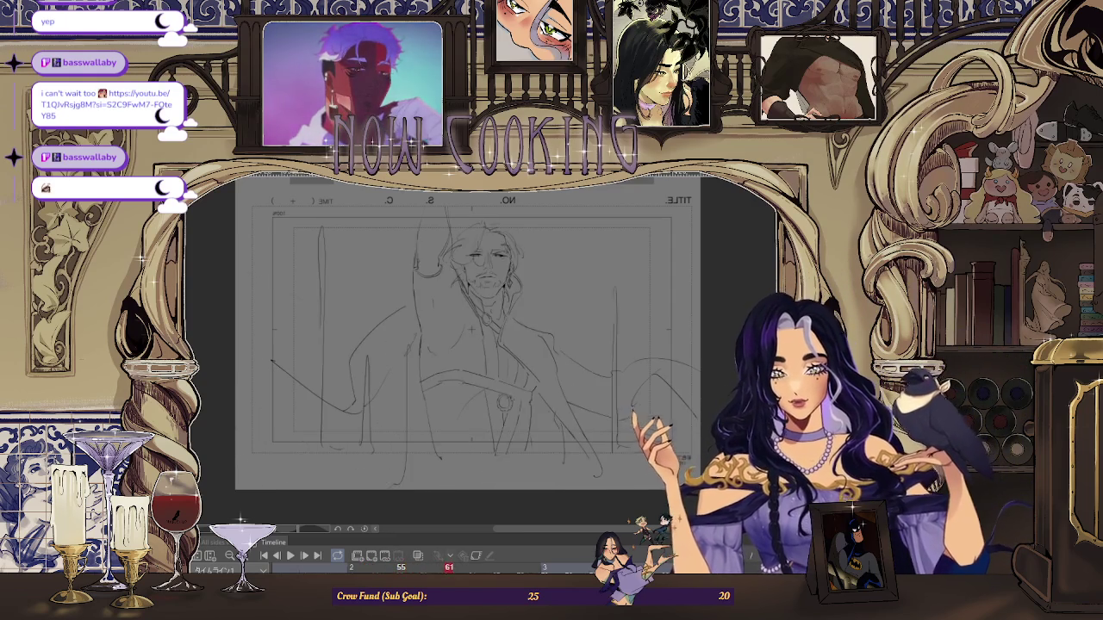
pyautogui.press('Right')
pyautogui.press('Right')
pyautogui.press('Left')
pyautogui.press('Left')
pyautogui.press('Right')
pyautogui.press('Right')
pyautogui.press('Left')
pyautogui.press('Left')
pyautogui.press('Left')
pyautogui.press('Left')
pyautogui.press('Left')
pyautogui.press('Left')
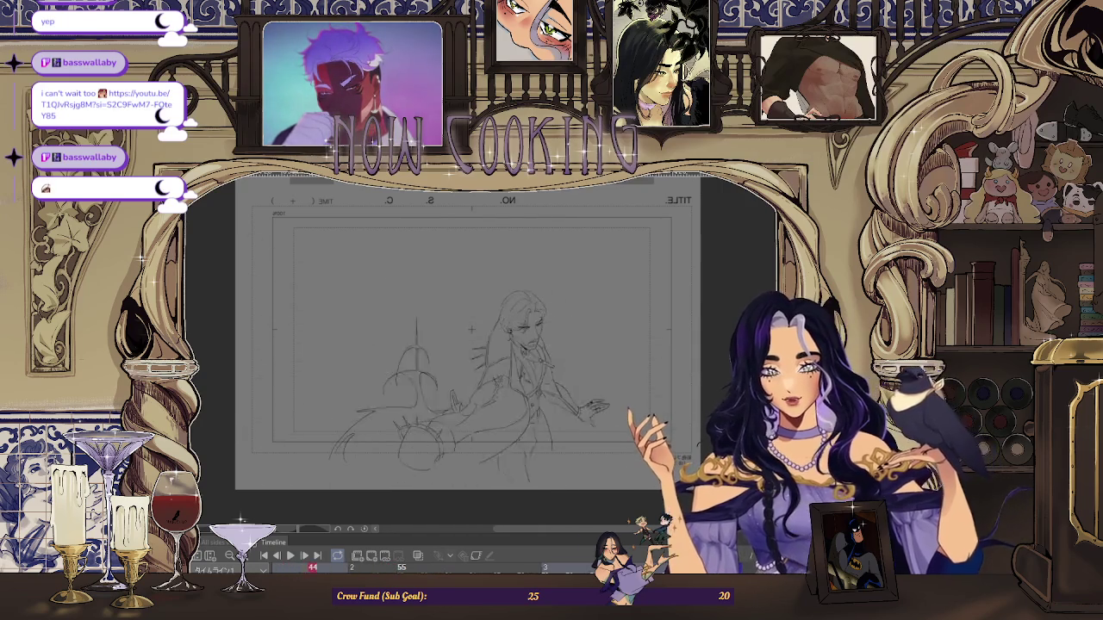
pyautogui.press('Left')
pyautogui.press('Left')
pyautogui.press('Left')
pyautogui.press('Right')
pyautogui.press('Right')
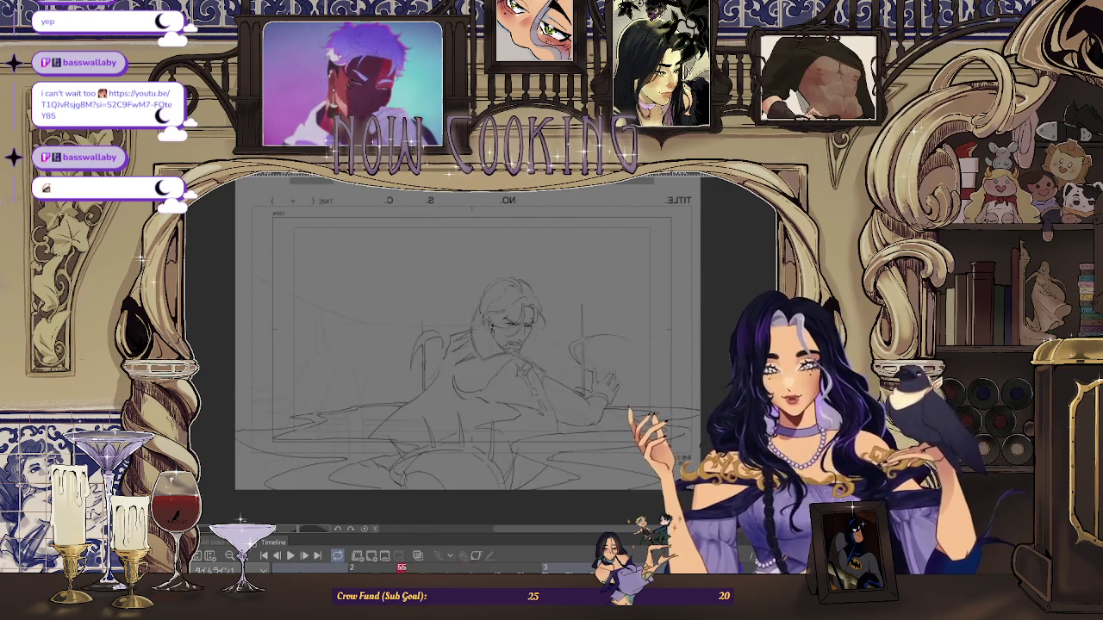
pyautogui.press('Right')
pyautogui.press('Right')
pyautogui.press('Right')
pyautogui.press('Right')
pyautogui.press('Right')
pyautogui.press('Right')
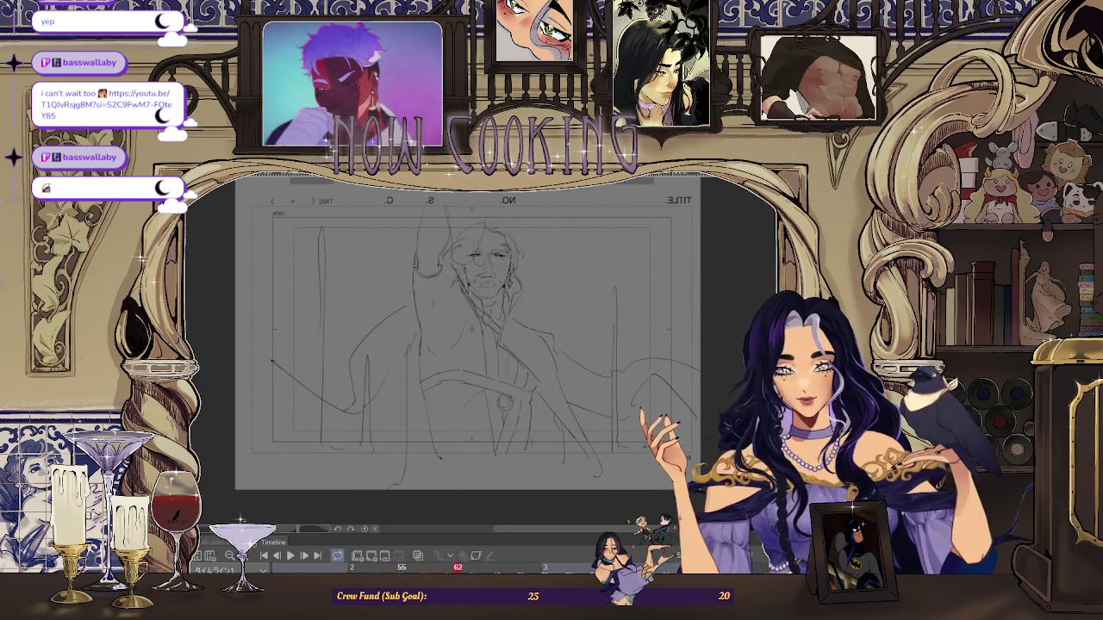
pyautogui.press('Left')
pyautogui.press('Left')
pyautogui.press('Left')
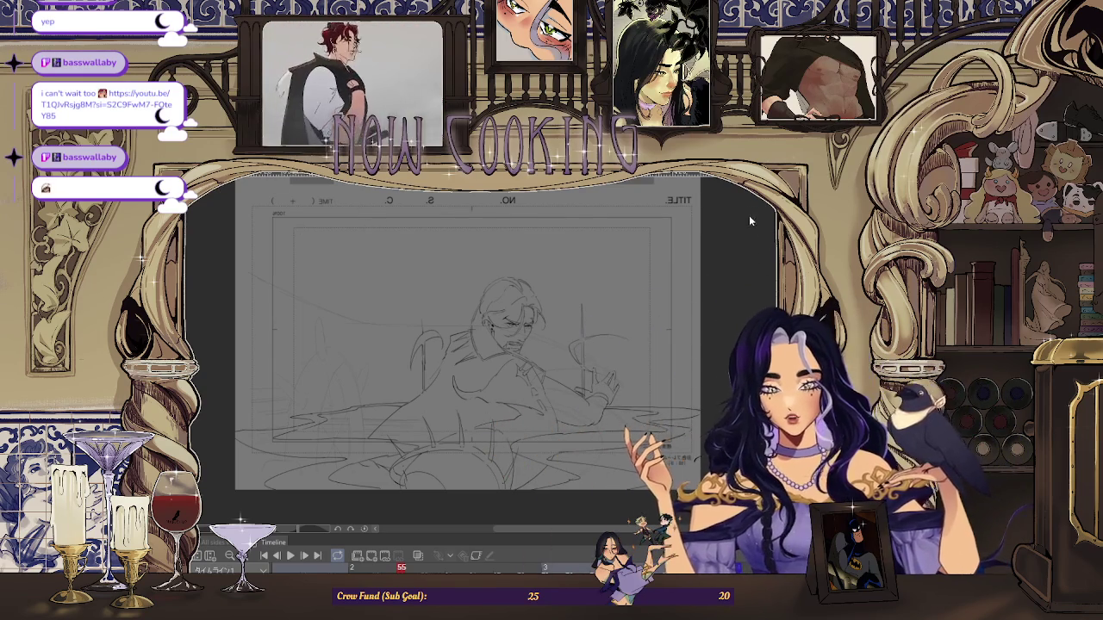
# - Glance at the timesheet document, then add a new blank animation cel at frame 55
pyautogui.hotkey('ctrl', 'Tab')
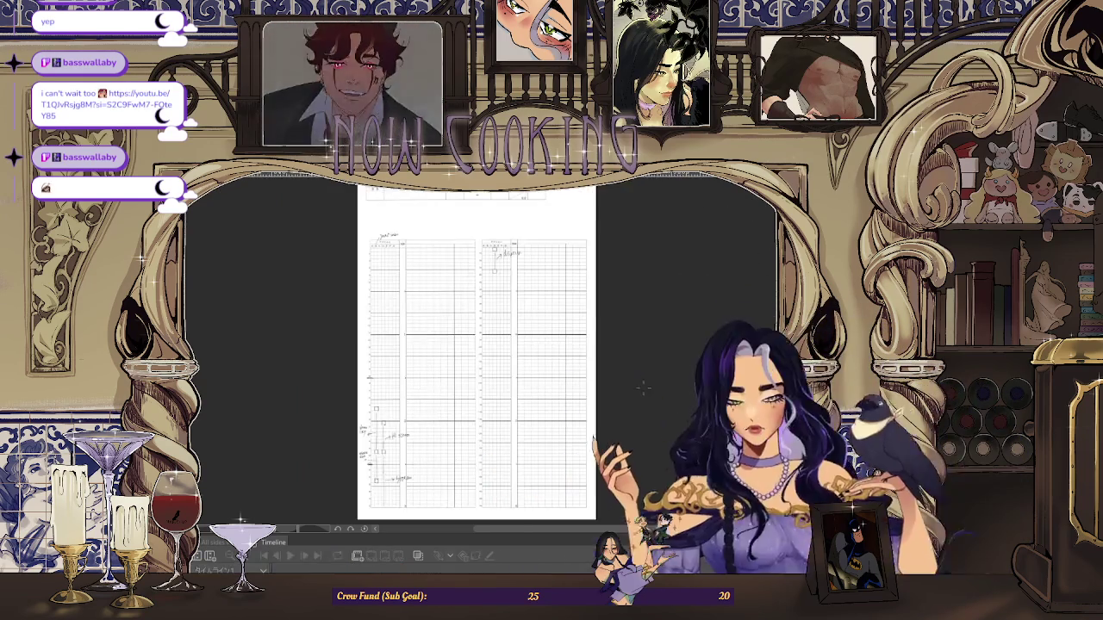
pyautogui.hotkey('ctrl', 'Tab')
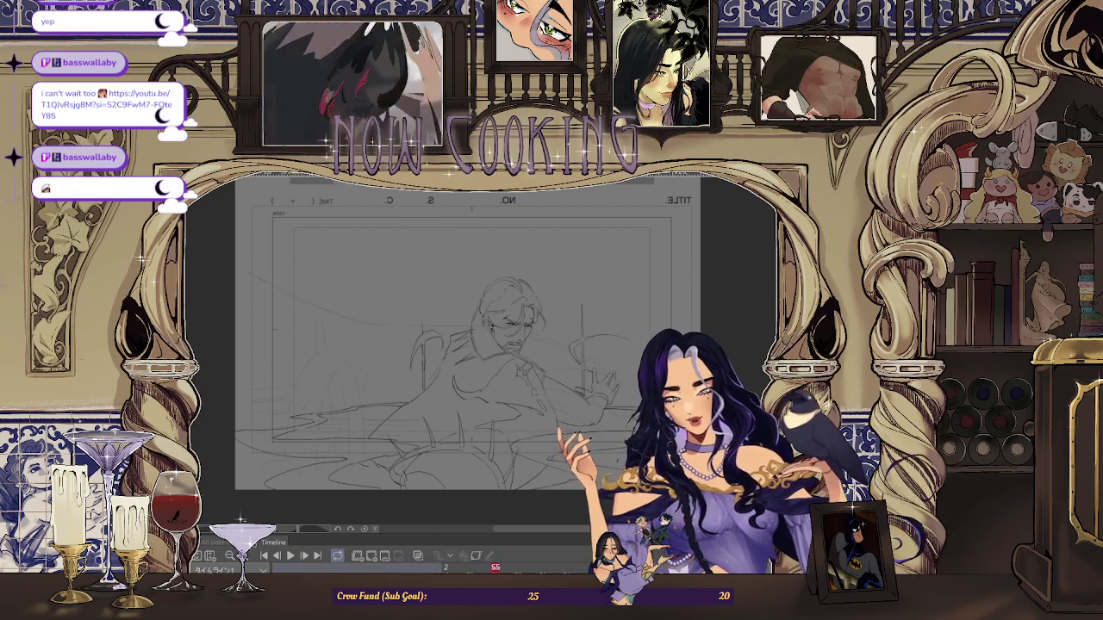
pyautogui.click(377, 555)
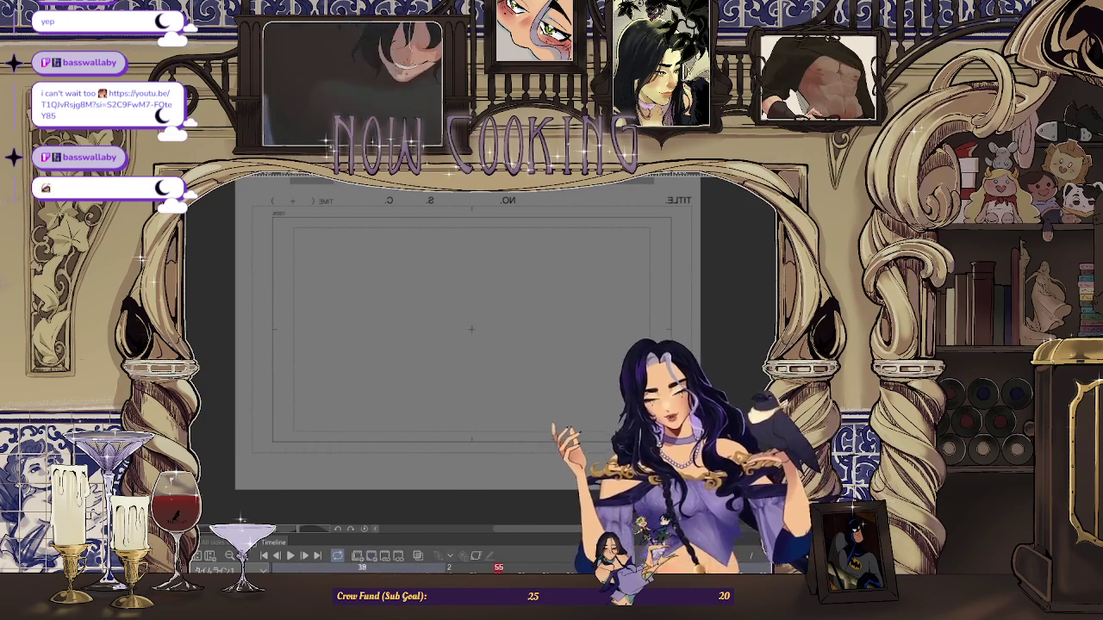
# - With onion skin shown, draw a short curved stroke extending the arc beside the figure's ear
pyautogui.click(418, 556)
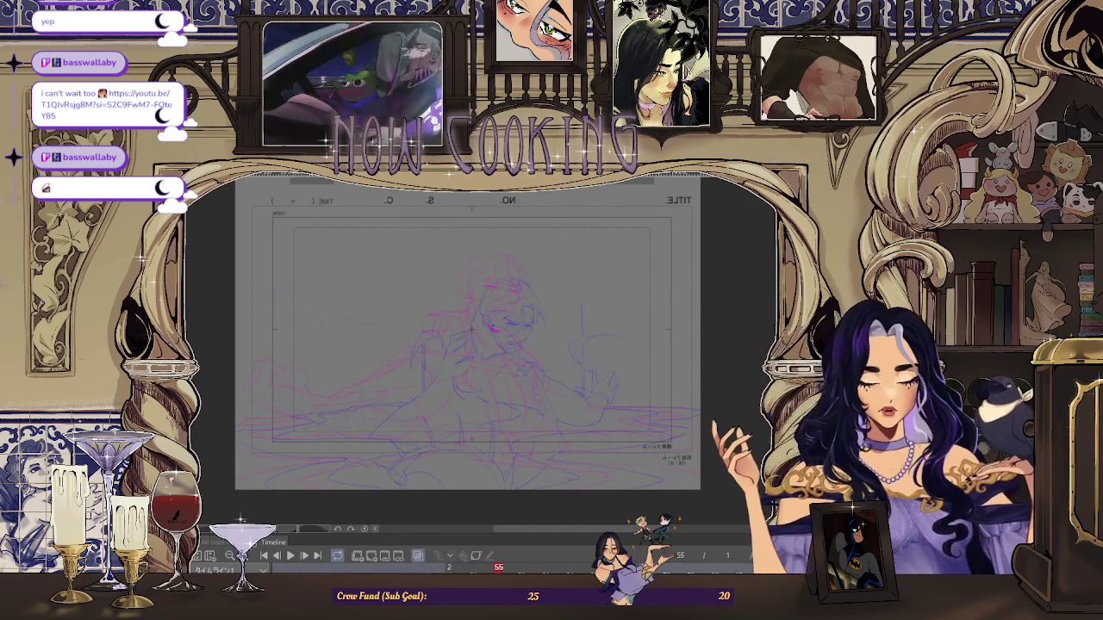
pyautogui.scroll(3, 456, 332)
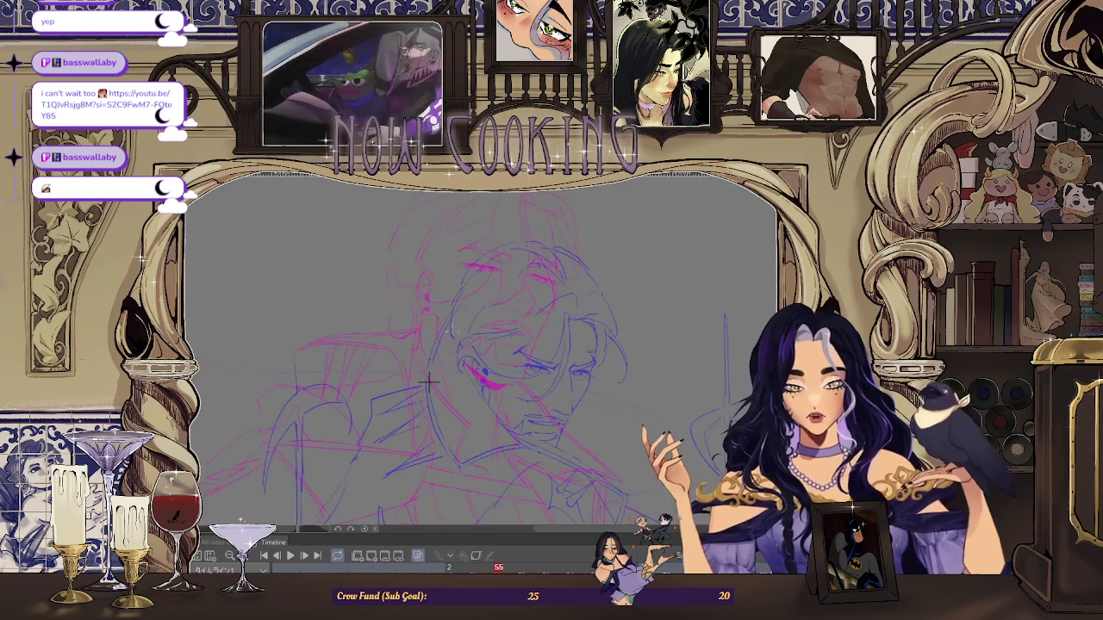
pyautogui.moveTo(455, 312); pyautogui.dragTo(444, 345)
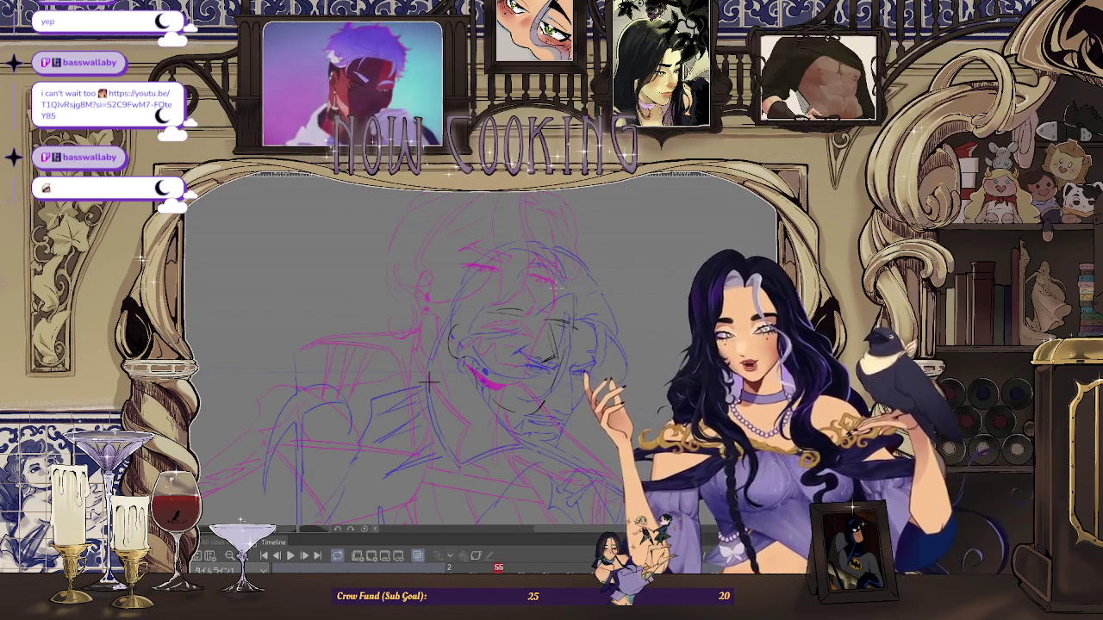
pyautogui.scroll(2, 386, 375)
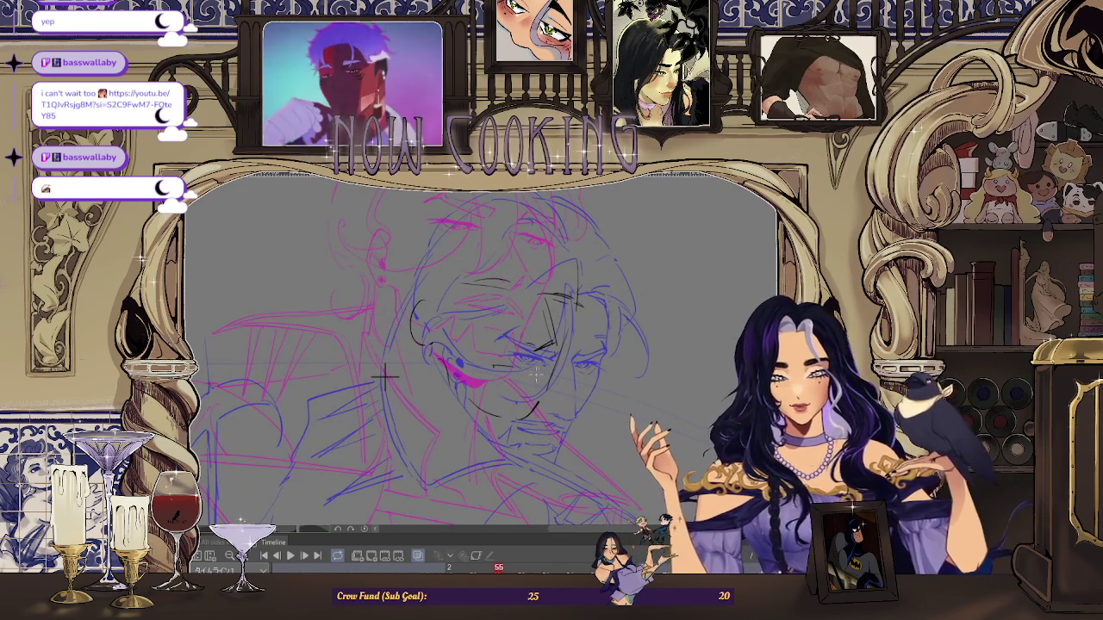
pyautogui.moveTo(385, 377); pyautogui.dragTo(406, 353)
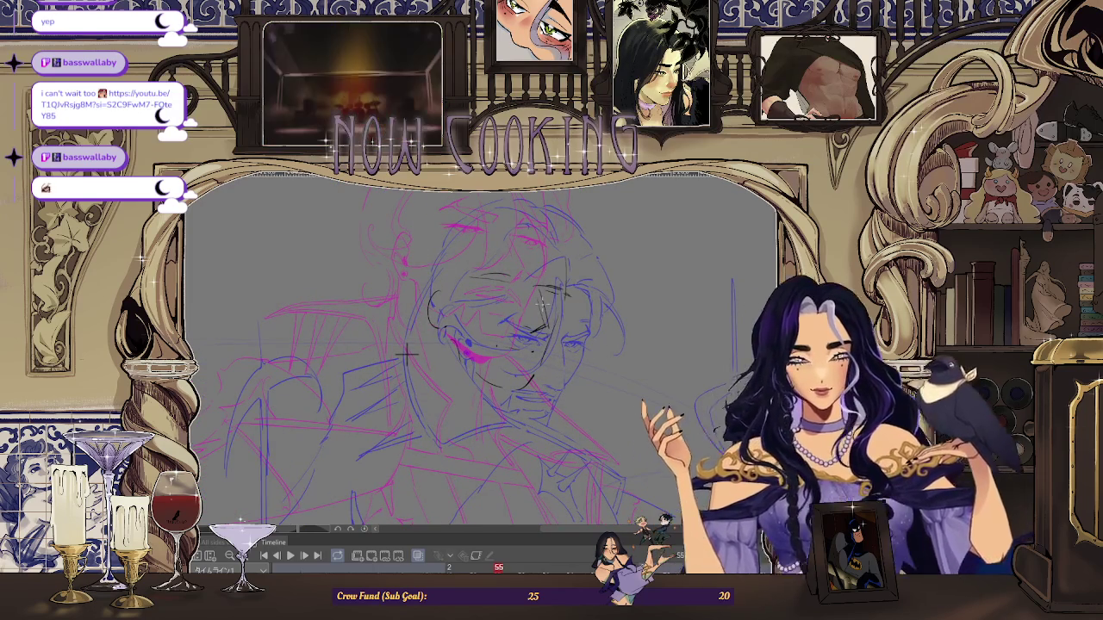
pyautogui.scroll(-2, 565, 308)
pyautogui.scroll(-2, 564, 308)
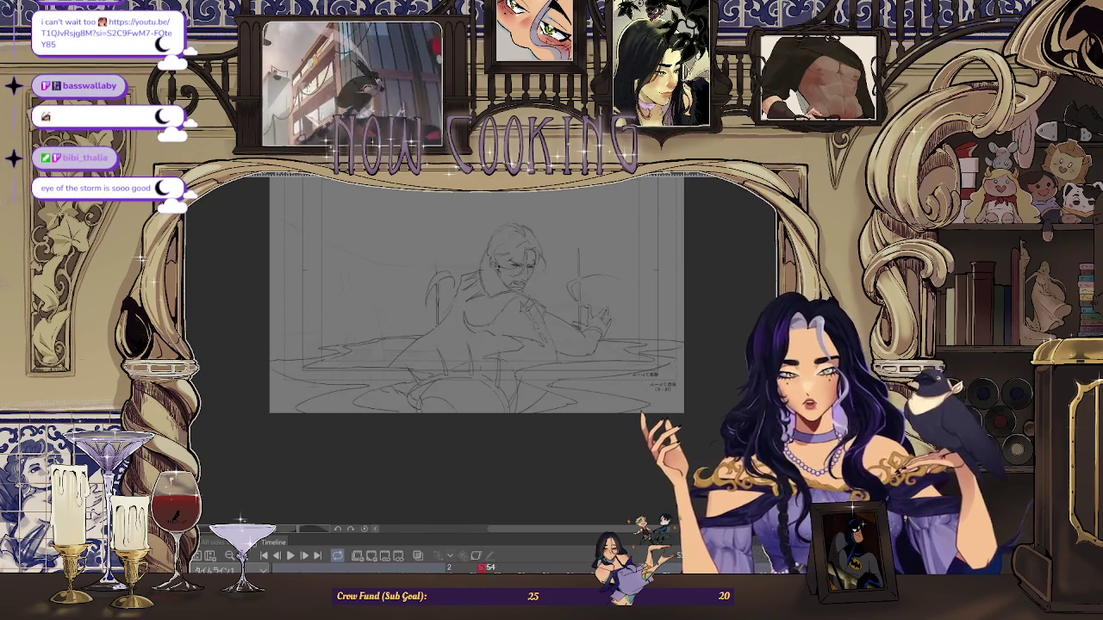
# - Enable onion skin so neighbouring frames appear in pink and blue around frame 55
pyautogui.click(418, 557)
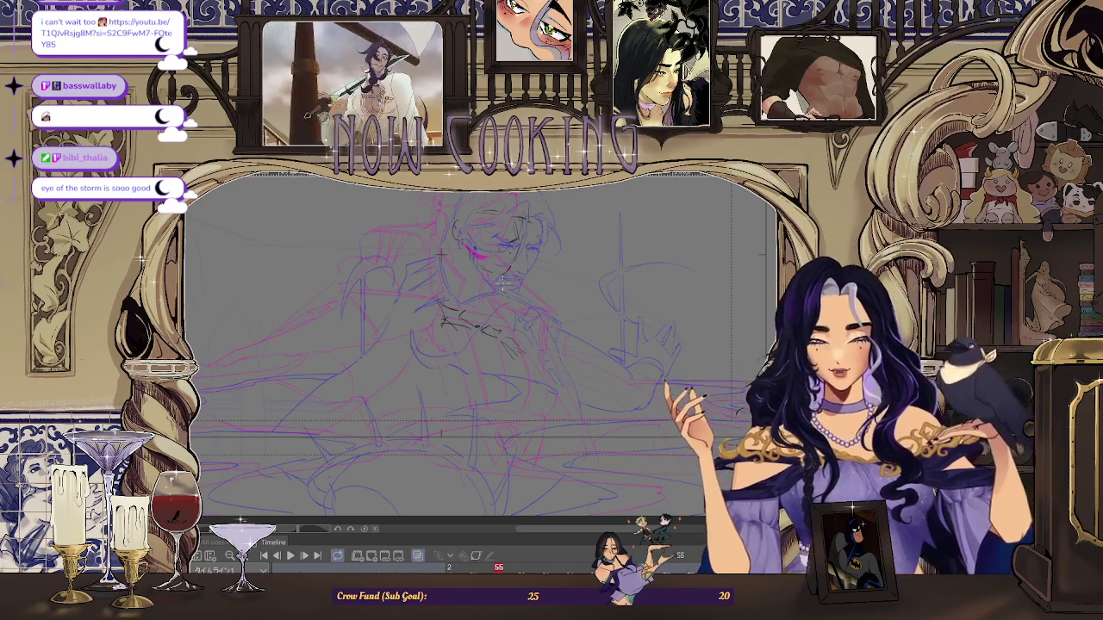
# - Sketch dark rough pencil strokes across the figure's chest on frame 55, zooming in and out
pyautogui.scroll(1, 568, 256)
pyautogui.scroll(1, 431, 248)
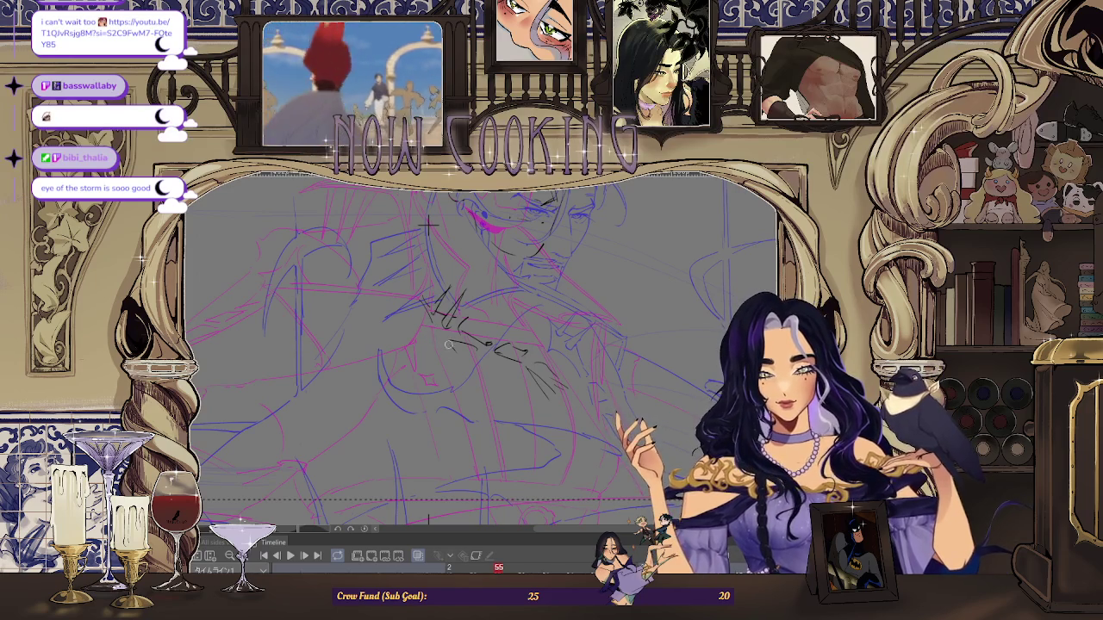
pyautogui.scroll(-2, 431, 241)
pyautogui.scroll(1, 457, 272)
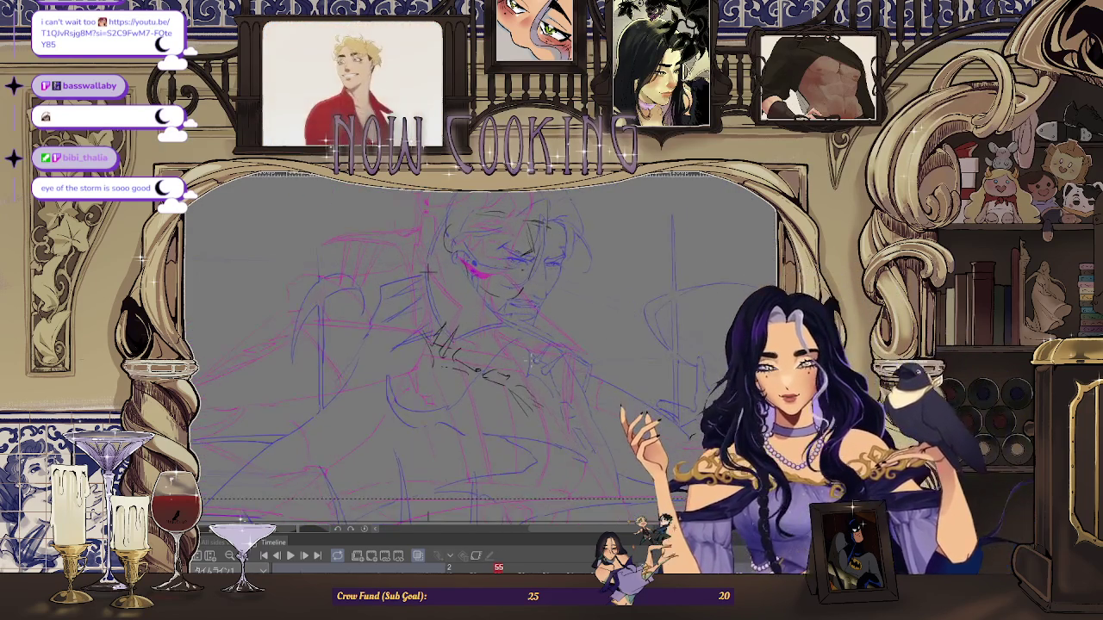
pyautogui.scroll(2, 458, 272)
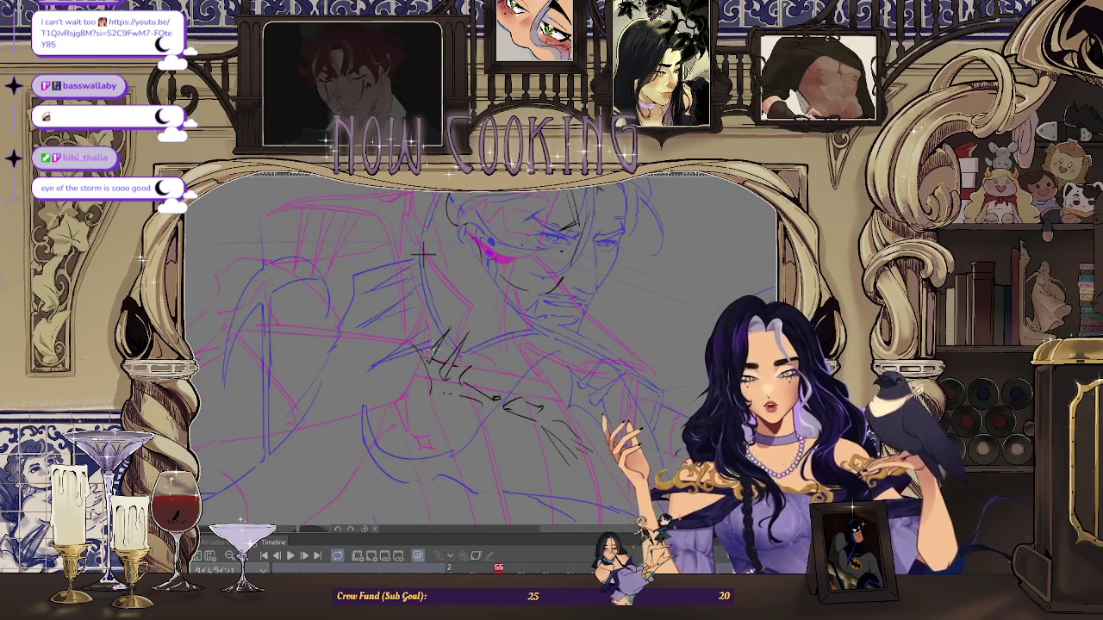
pyautogui.scroll(-1, 442, 281)
pyautogui.scroll(-1, 442, 282)
pyautogui.scroll(1, 458, 251)
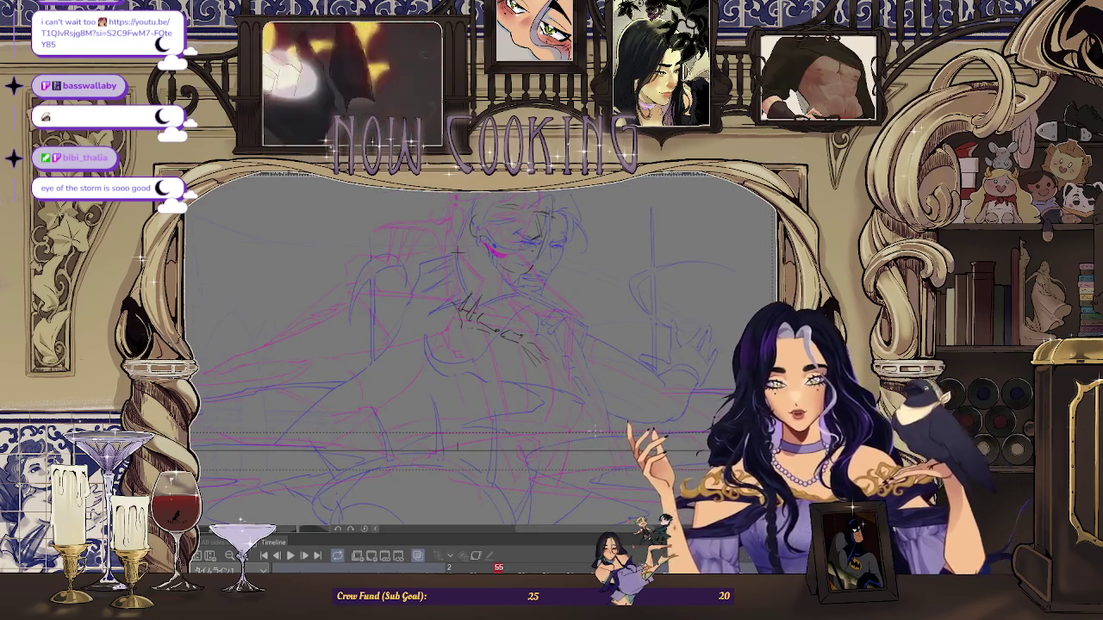
pyautogui.scroll(-1, 594, 431)
pyautogui.press('Left')
pyautogui.press('Left')
pyautogui.press('Right')
pyautogui.press('Right')
pyautogui.press('Right')
pyautogui.press('Right')
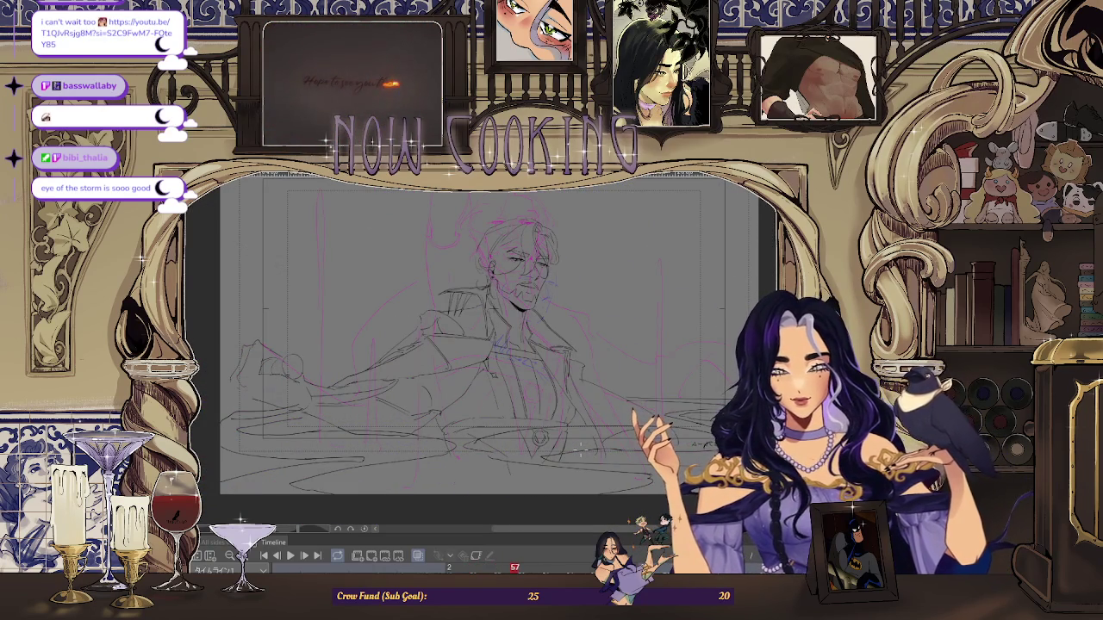
pyautogui.press('Left')
pyautogui.press('Left')
pyautogui.press('Left')
pyautogui.press('Left')
pyautogui.press('Right')
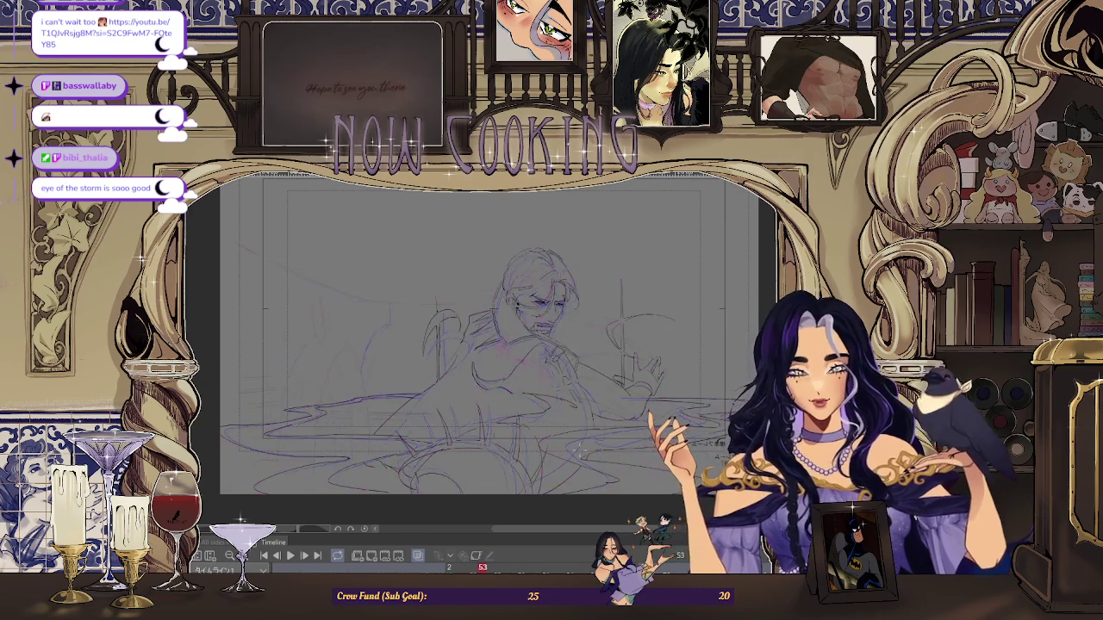
pyautogui.press('Right')
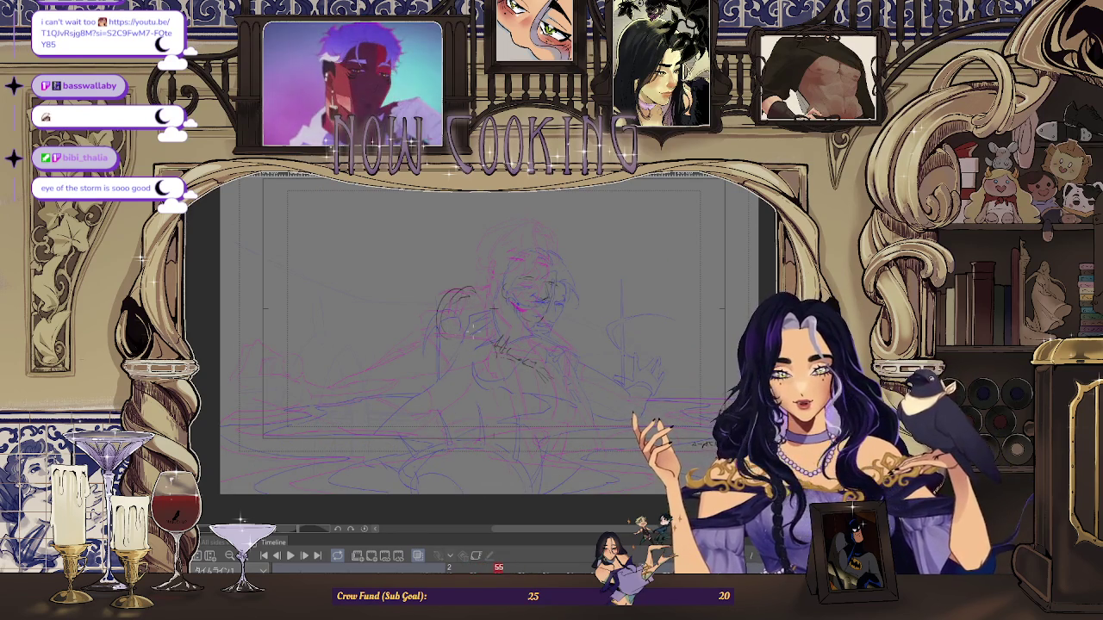
pyautogui.press('Left')
pyautogui.press('Left')
pyautogui.press('Right')
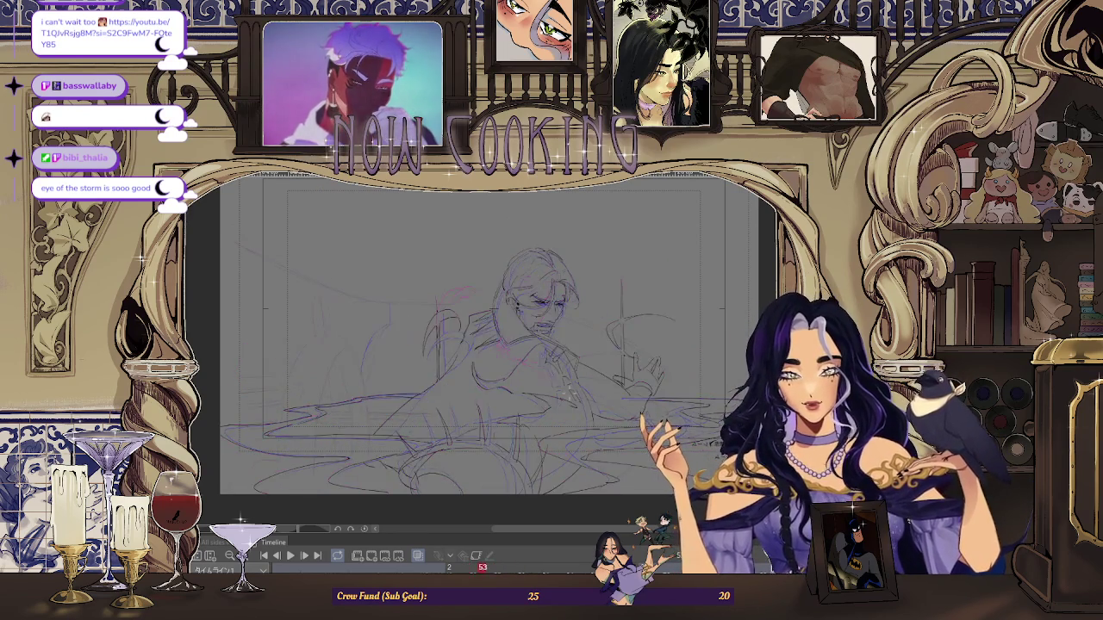
pyautogui.press('Right')
pyautogui.press('Right')
pyautogui.press('Right')
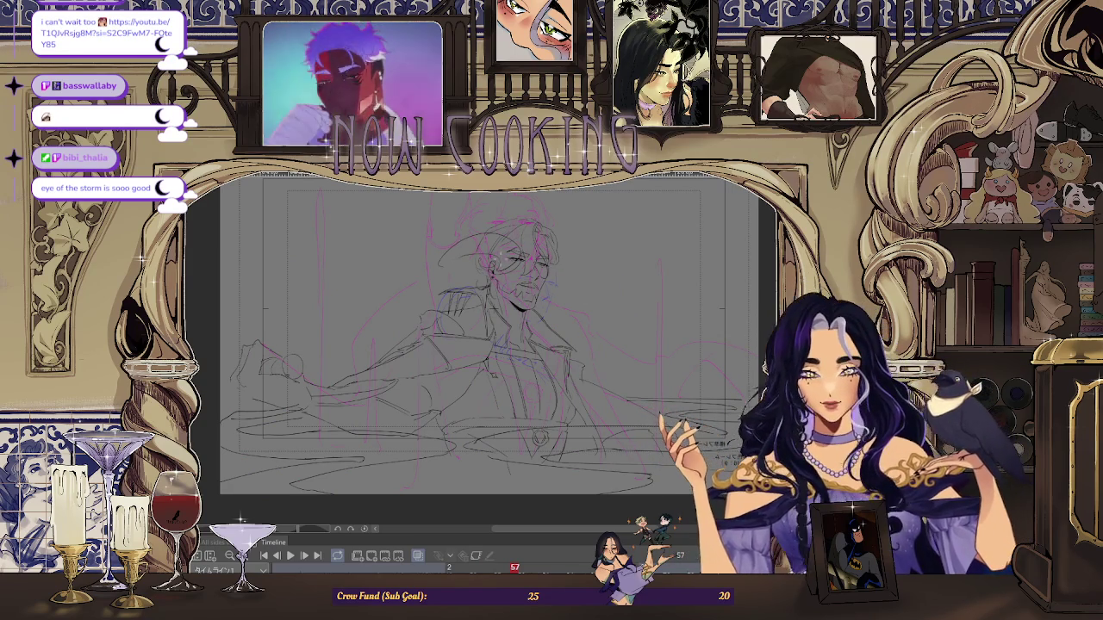
pyautogui.press('Return')
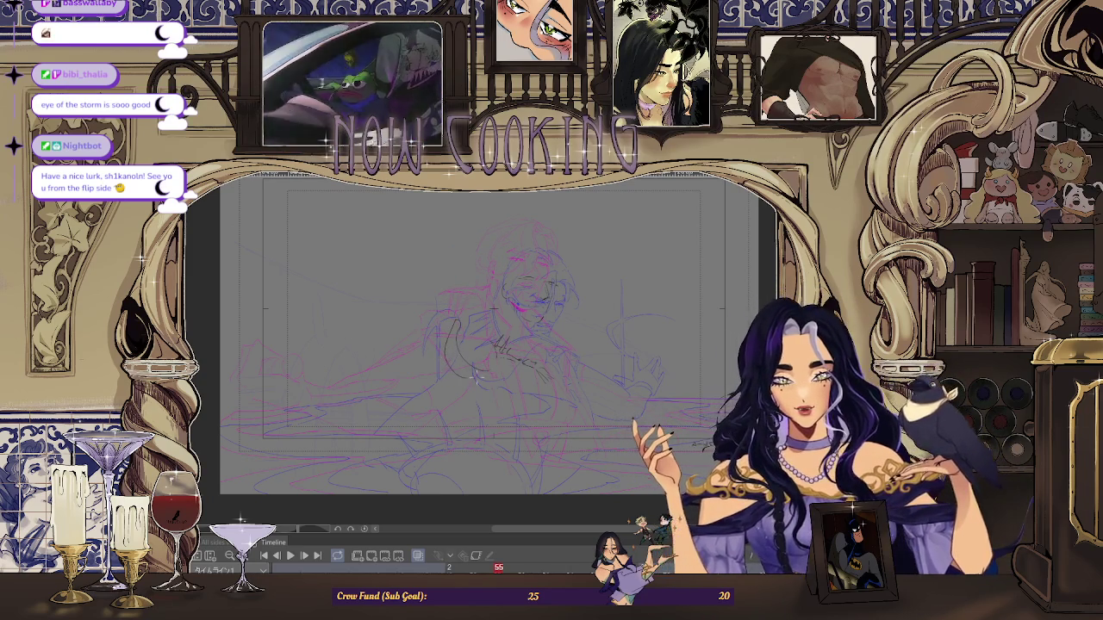
pyautogui.press('space')
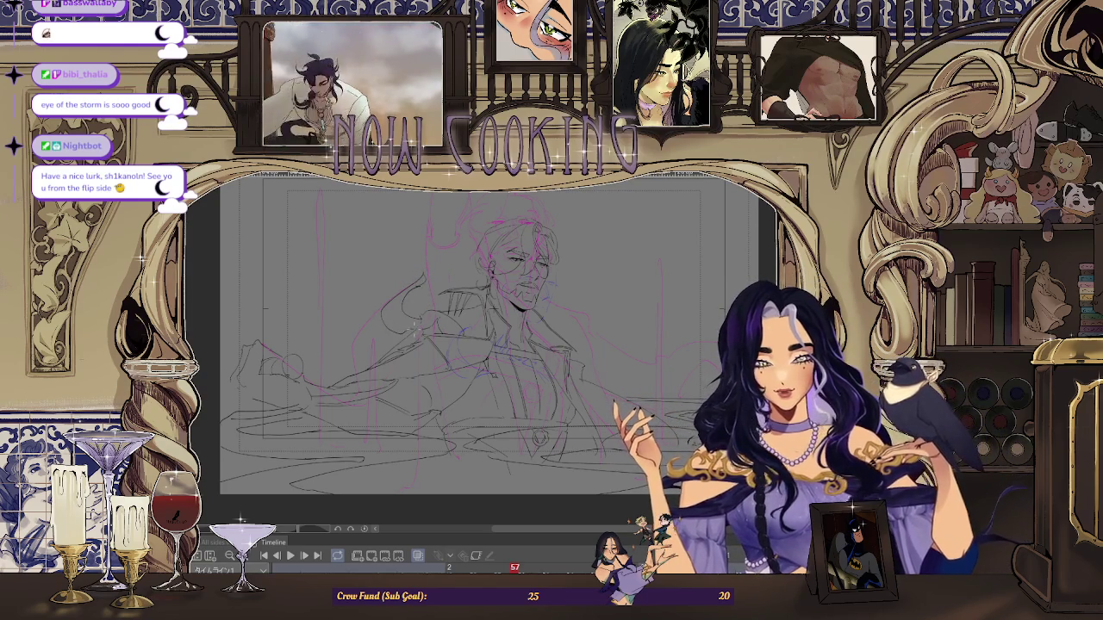
pyautogui.press('space')
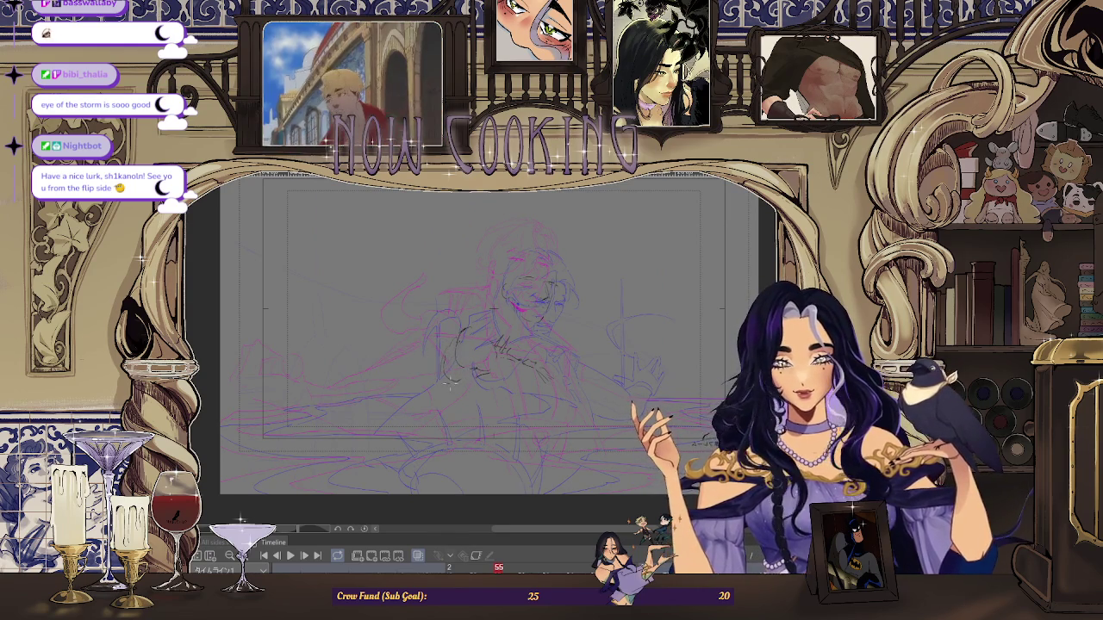
pyautogui.hotkey('ctrl', '0')
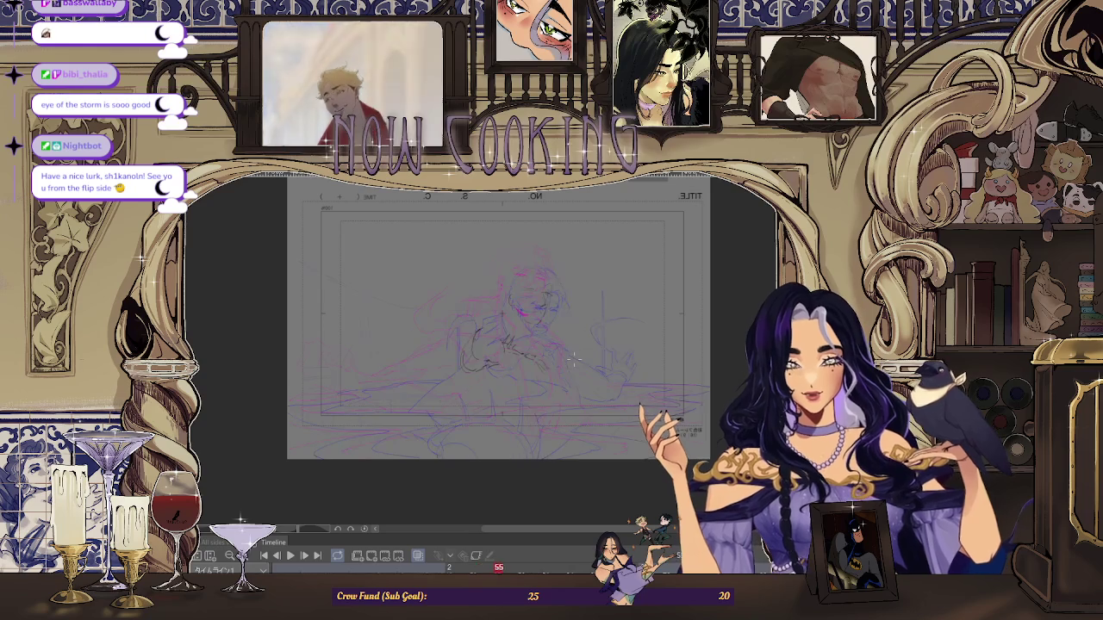
pyautogui.press('Right')
pyautogui.press('Right')
pyautogui.scroll(2, 427, 312)
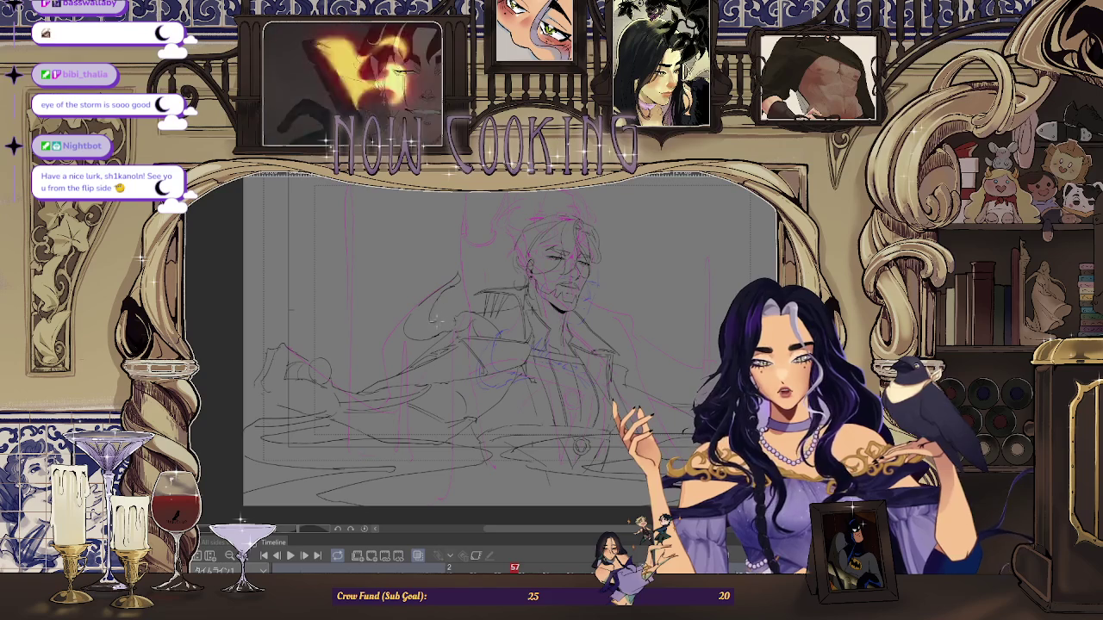
pyautogui.scroll(-3, 606, 321)
pyautogui.scroll(3, 606, 321)
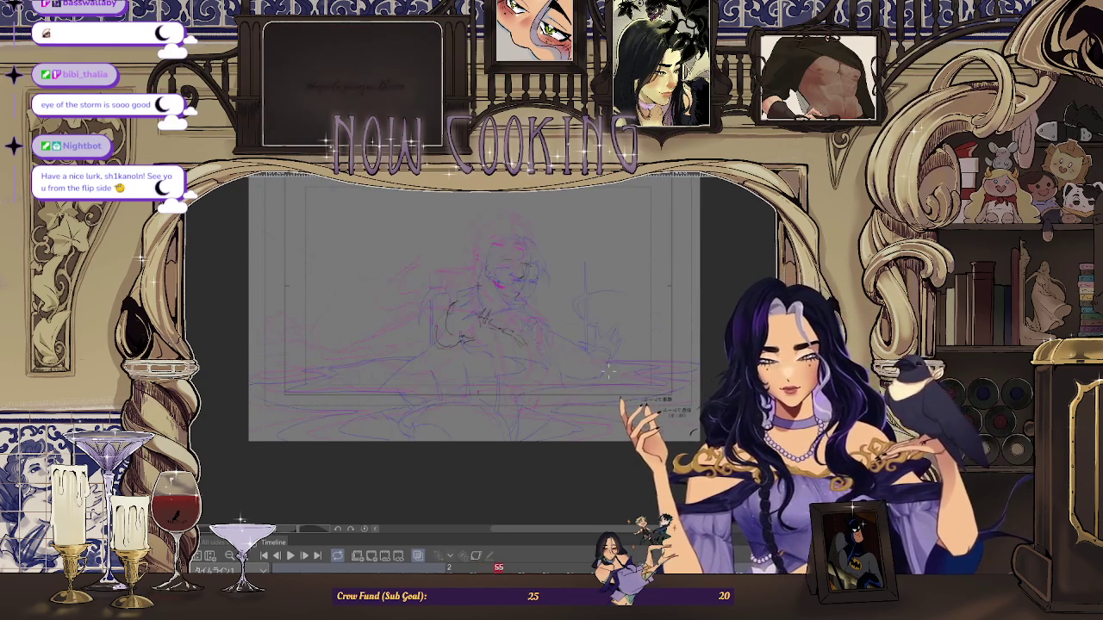
pyautogui.scroll(2, 363, 309)
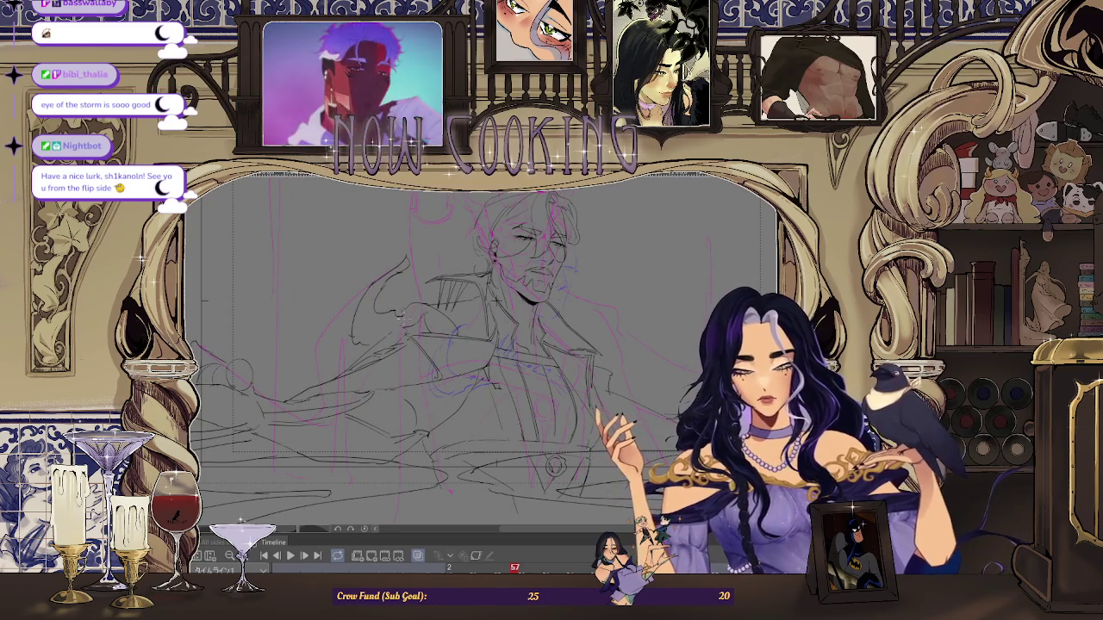
pyautogui.scroll(1, 399, 315)
pyautogui.scroll(-5, 553, 397)
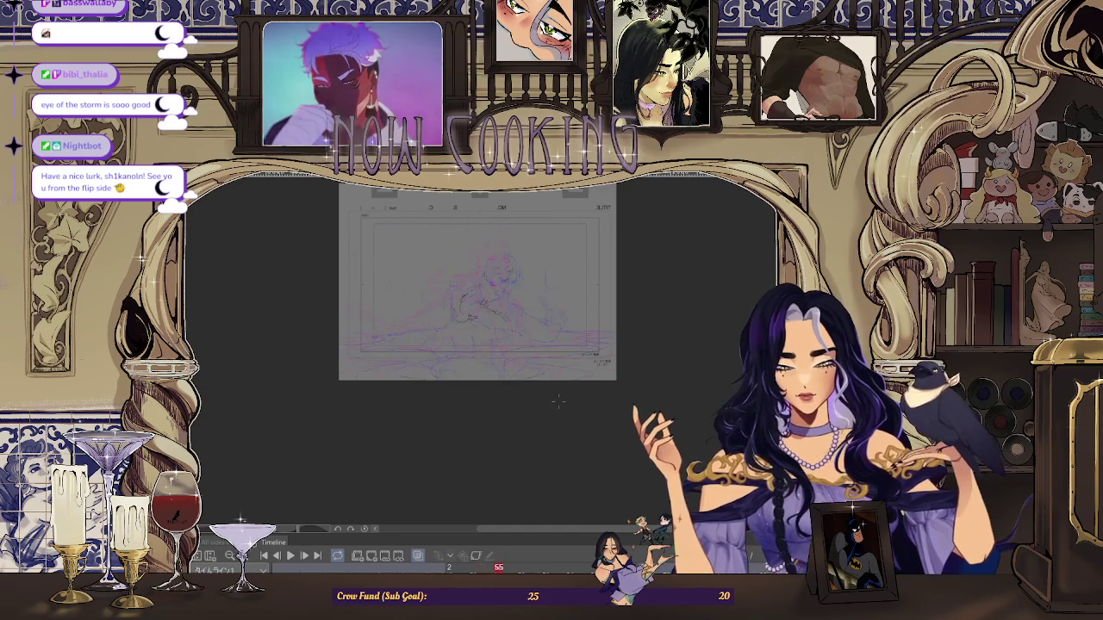
pyautogui.press('Right')
pyautogui.press('Right')
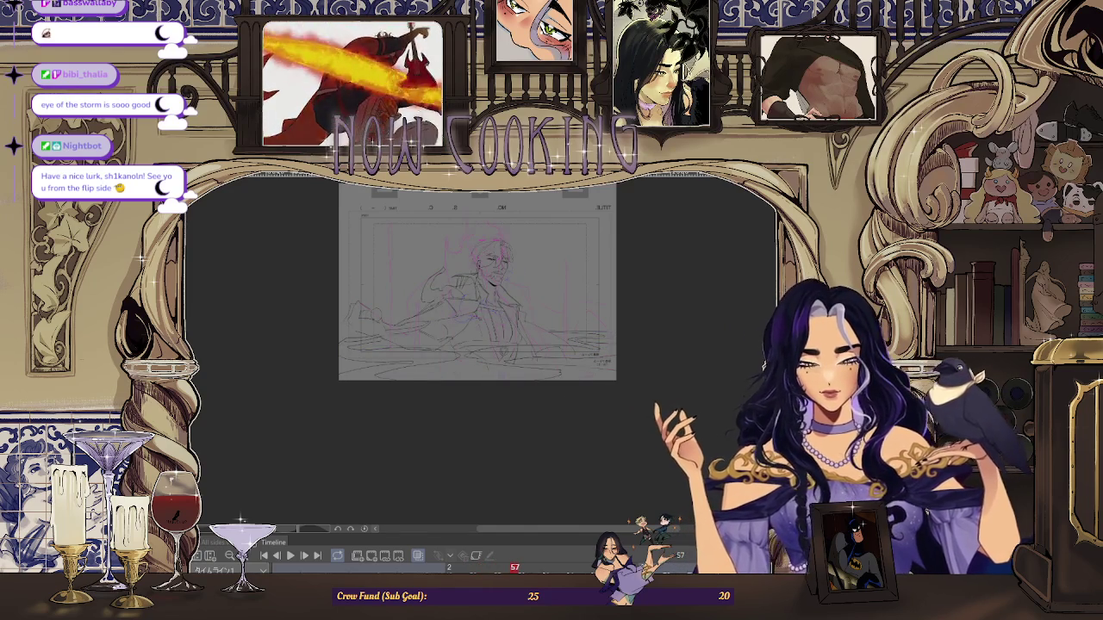
pyautogui.press('Left')
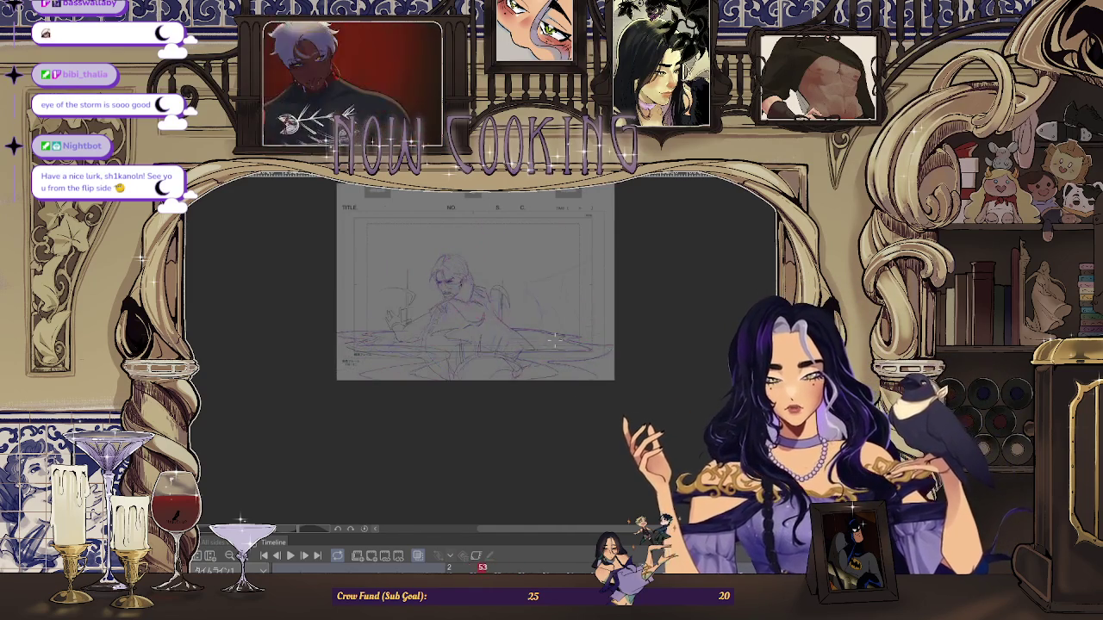
pyautogui.press('Right')
pyautogui.press('Left')
pyautogui.press('Left')
pyautogui.scroll(3, 390, 244)
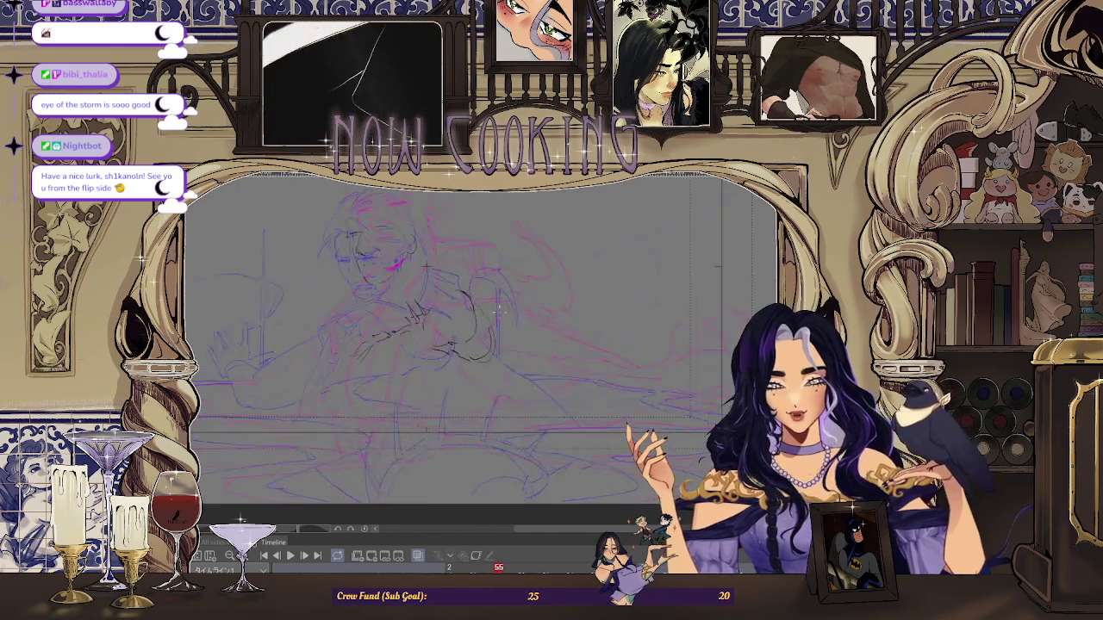
# - Flip between frames 51 and 57 to check the motion, ending on the frame 55 inbetween
pyautogui.scroll(-3, 511, 293)
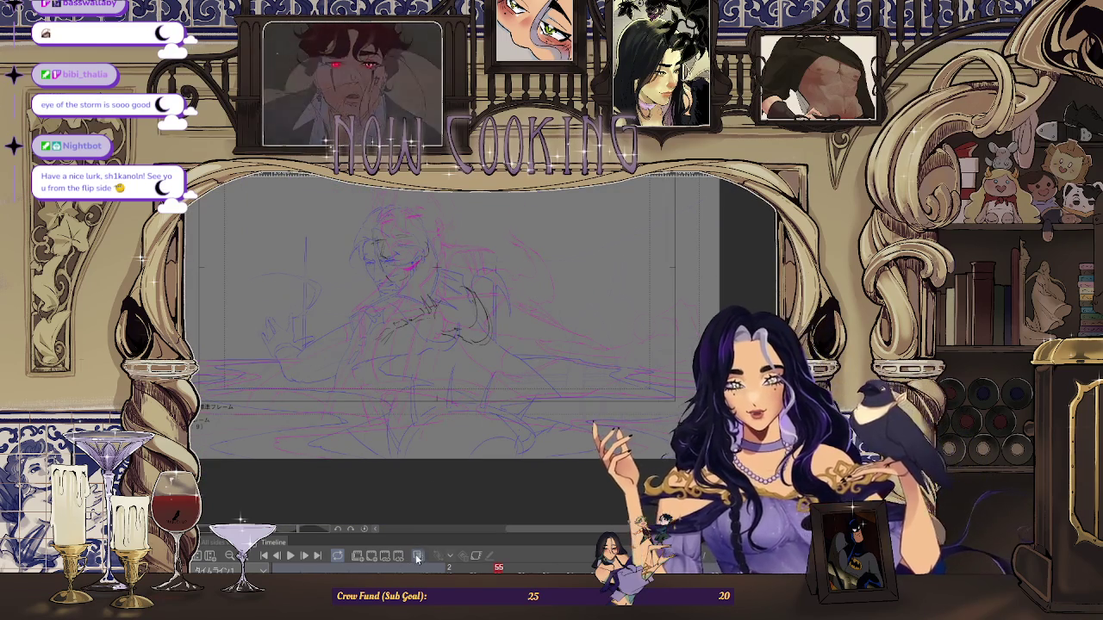
pyautogui.press('Left')
pyautogui.press('Left')
pyautogui.press('Left')
pyautogui.press('Right')
pyautogui.press('Right')
pyautogui.press('Right')
pyautogui.press('Right')
pyautogui.press('Right')
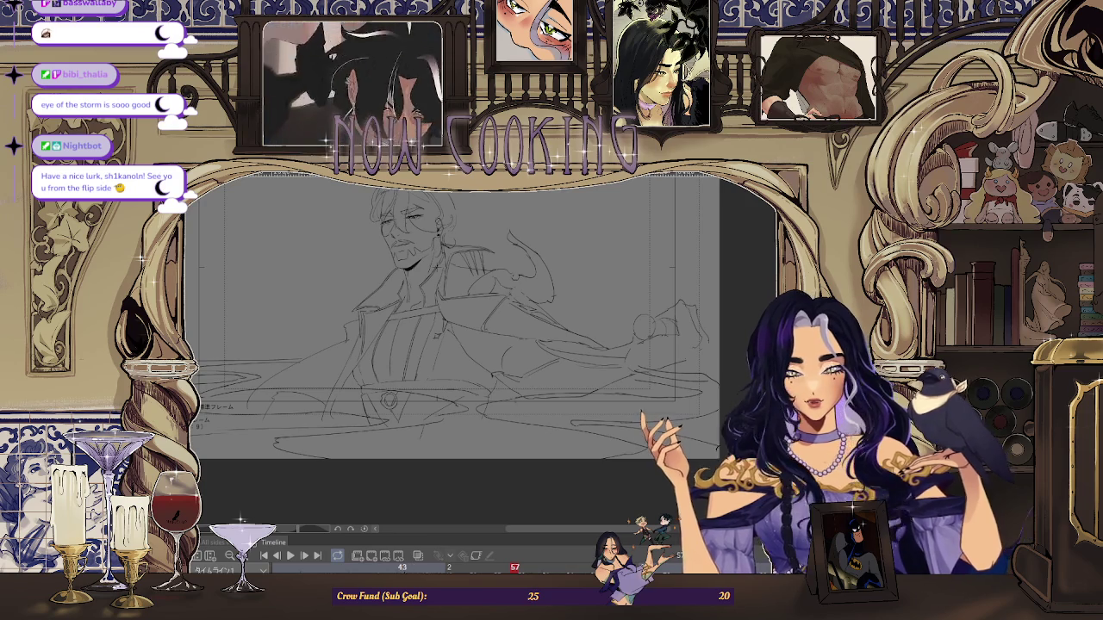
pyautogui.press('Left')
pyautogui.press('Left')
pyautogui.press('Left')
pyautogui.press('Left')
pyautogui.press('Left')
pyautogui.press('Left')
pyautogui.press('Left')
pyautogui.press('Left')
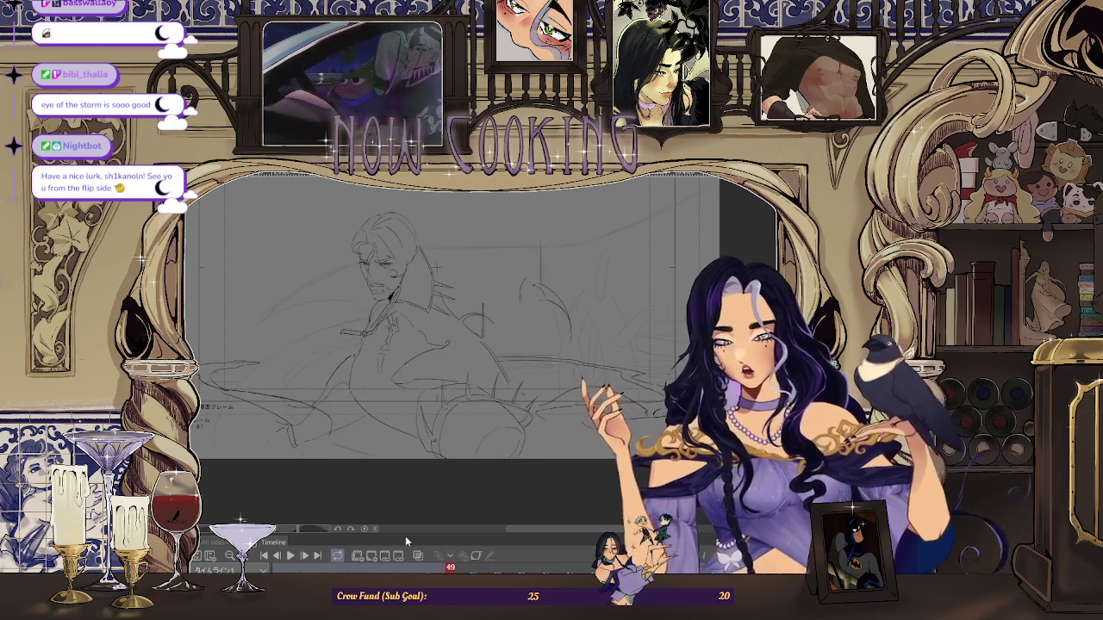
pyautogui.press('Left')
pyautogui.press('Left')
pyautogui.press('Right')
pyautogui.press('Right')
pyautogui.press('Right')
pyautogui.press('Right')
pyautogui.press('Right')
pyautogui.press('Right')
pyautogui.press('Right')
pyautogui.press('Right')
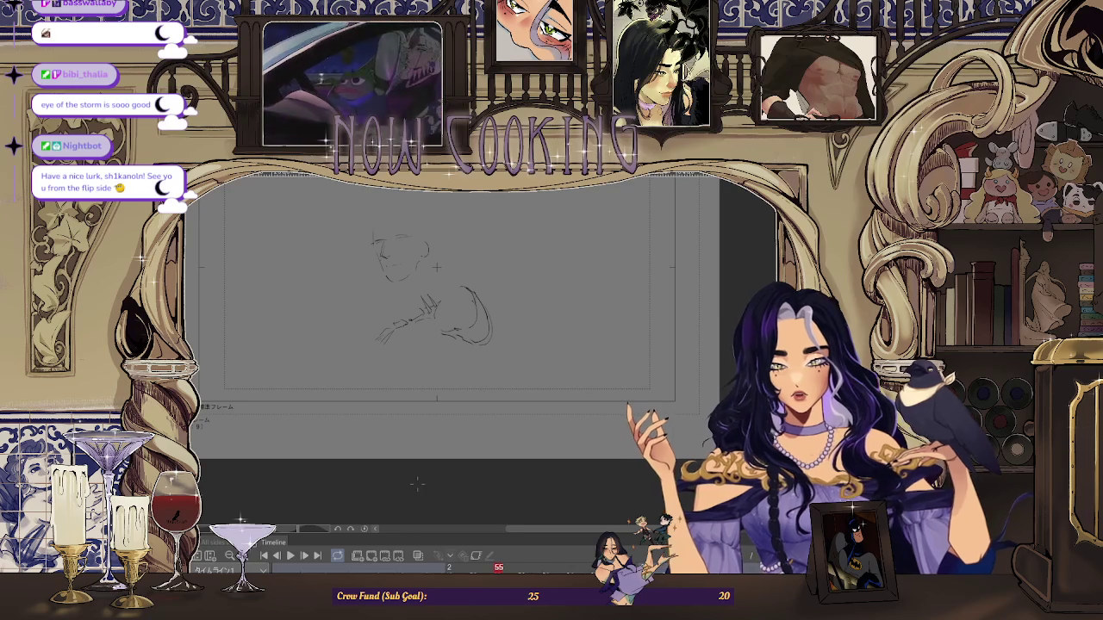
# - With onion skin on, sketch lines along the arm and a curve near the lower left
pyautogui.click(417, 556)
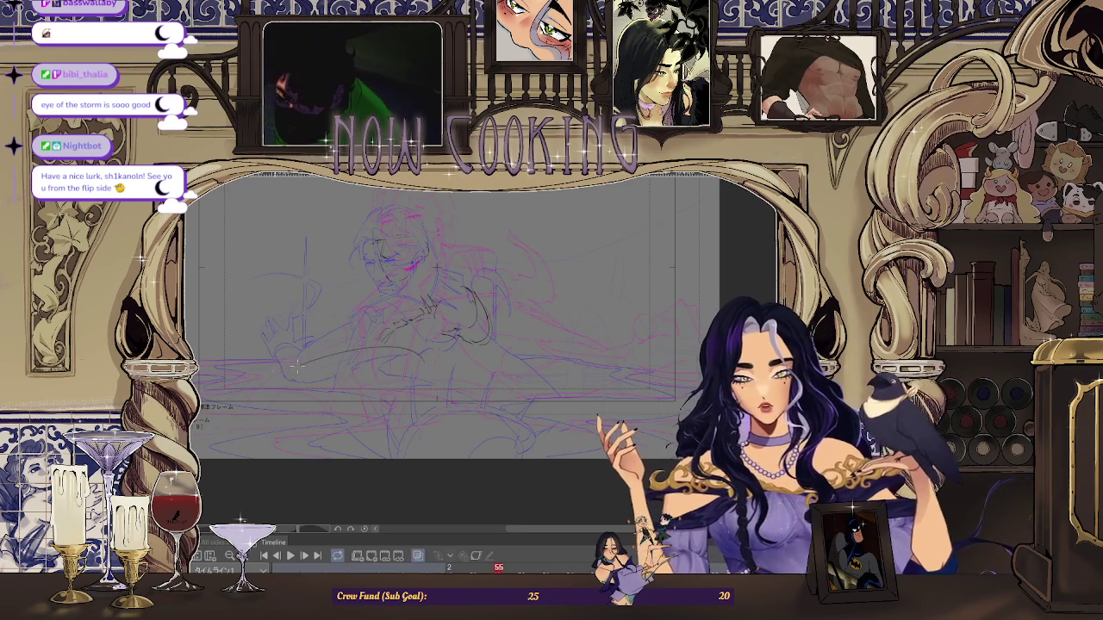
pyautogui.moveTo(292, 379); pyautogui.dragTo(429, 353)
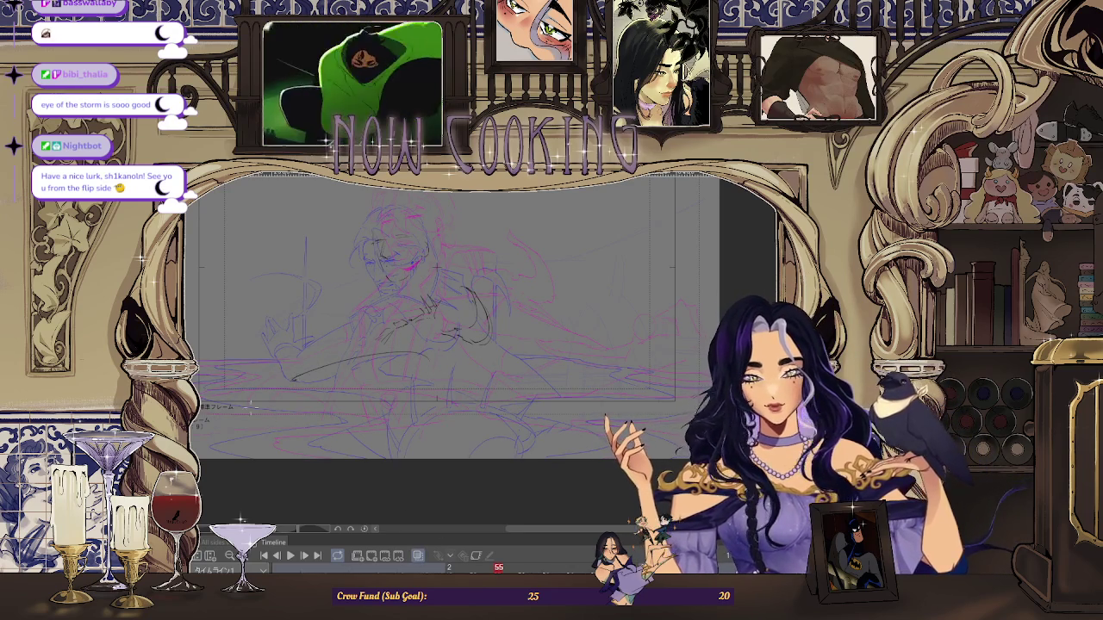
pyautogui.moveTo(248, 419); pyautogui.dragTo(214, 429)
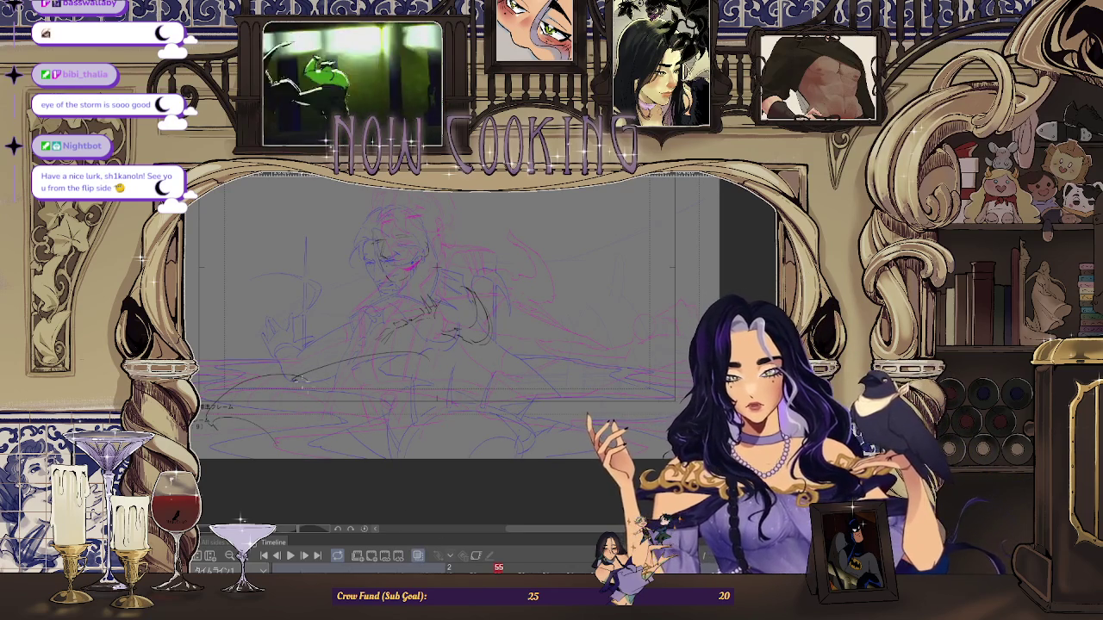
pyautogui.moveTo(312, 376); pyautogui.dragTo(355, 412)
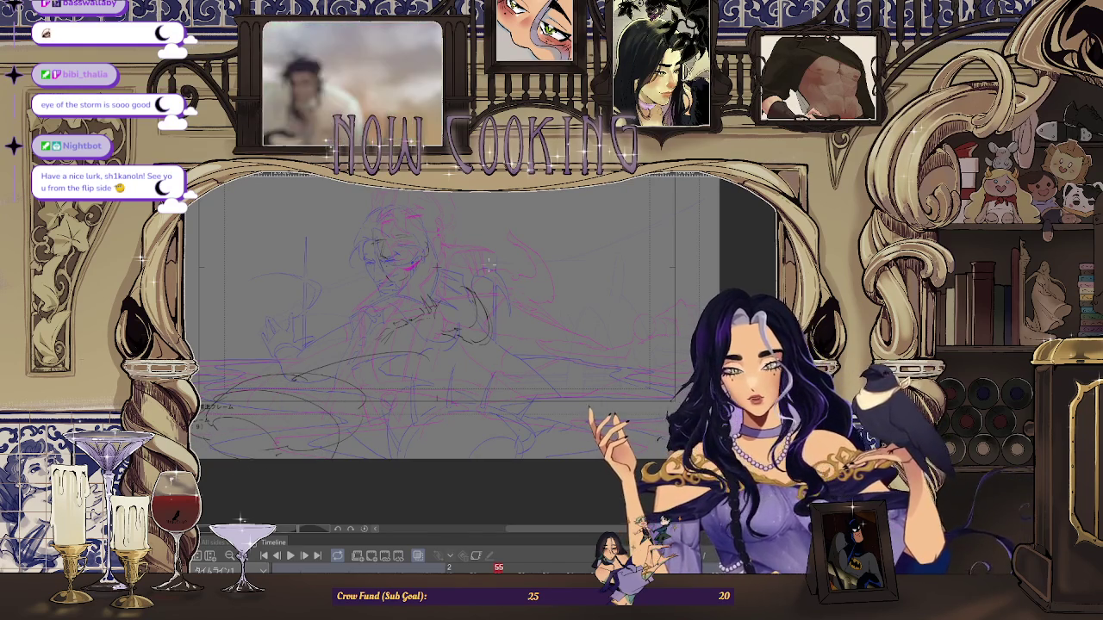
pyautogui.hotkey('ctrl', '-')
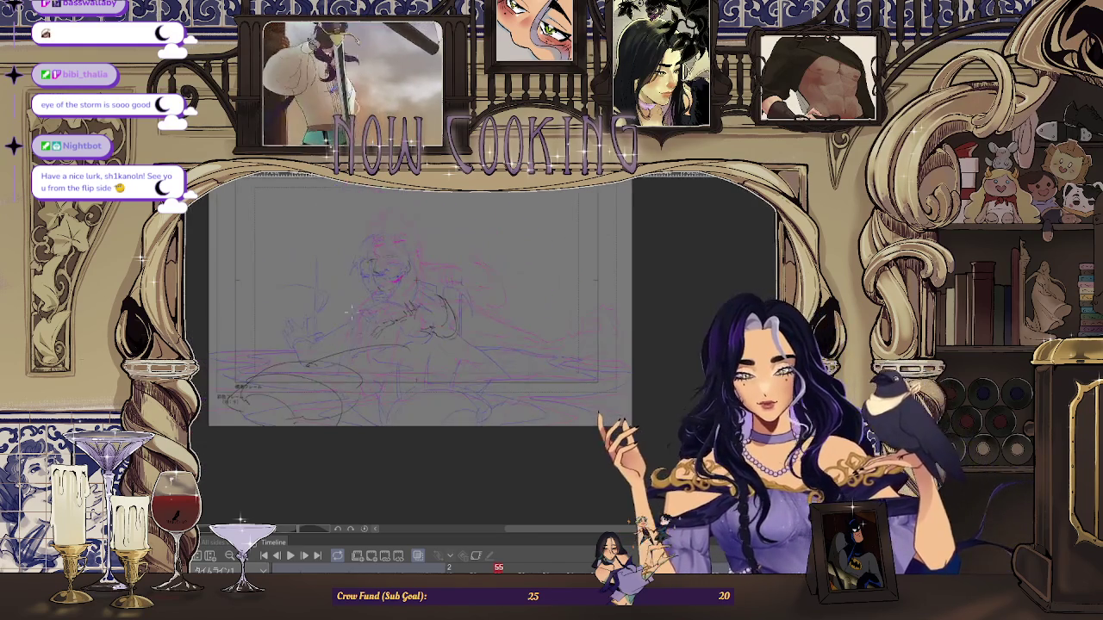
# - Compare frame 55 against frame 53, turn onion skin off, and move on to frame 57
pyautogui.press('Left')
pyautogui.press('Left')
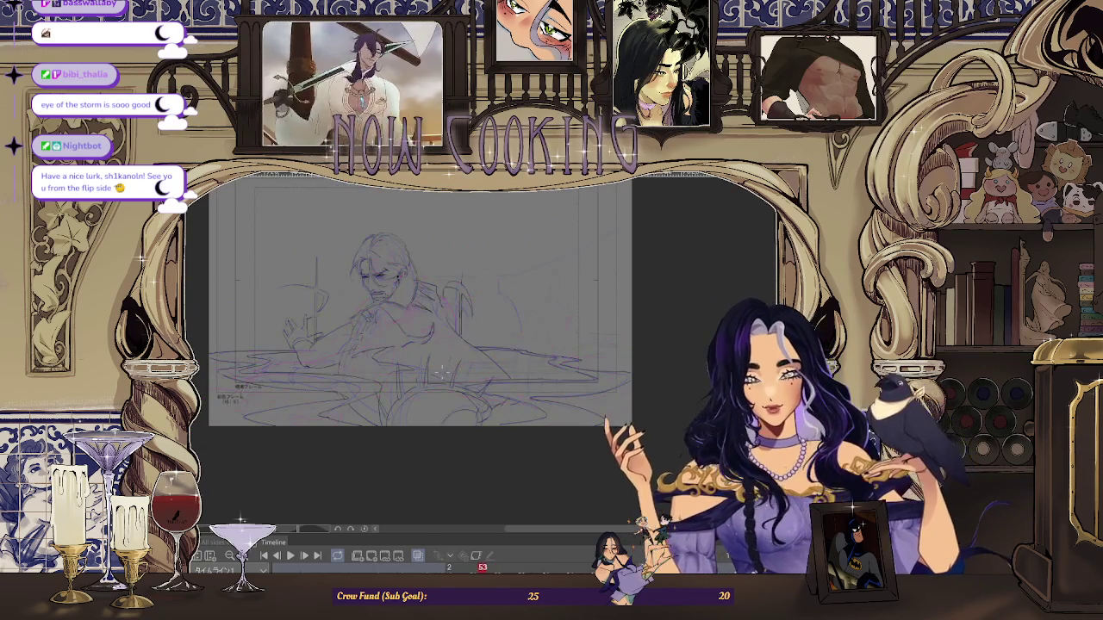
pyautogui.press('Right')
pyautogui.press('Right')
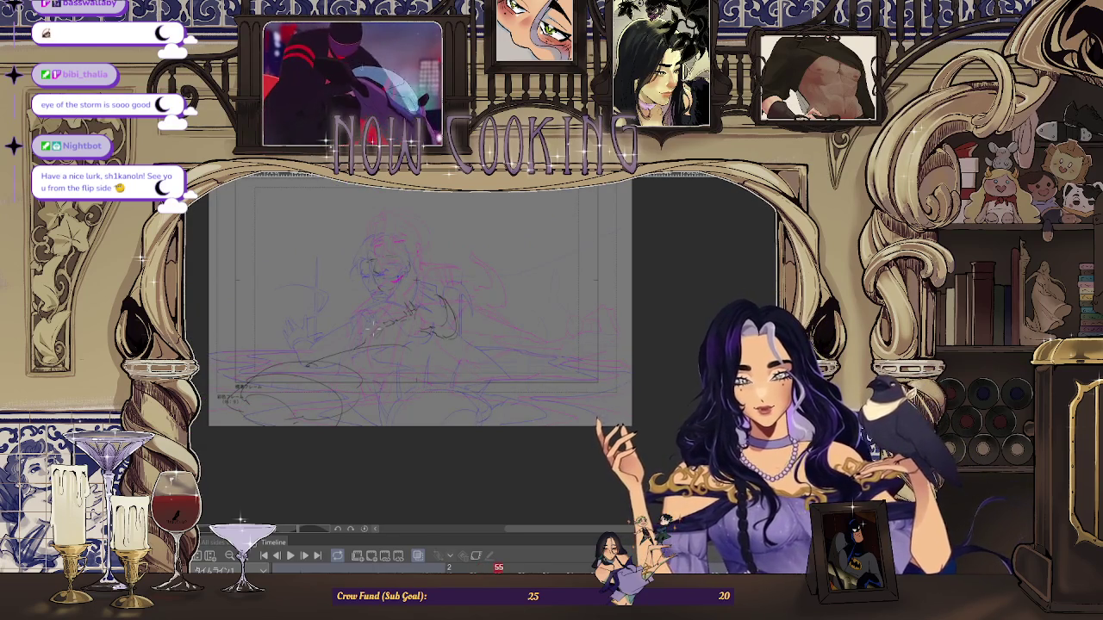
pyautogui.hotkey('ctrl', '+')
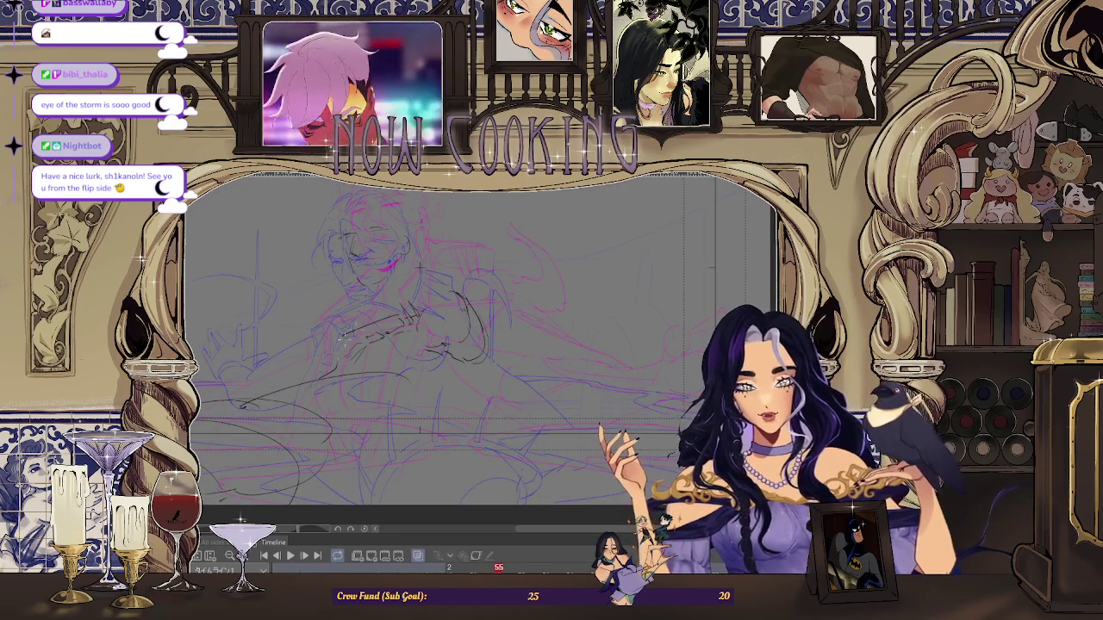
pyautogui.hotkey('ctrl', '+')
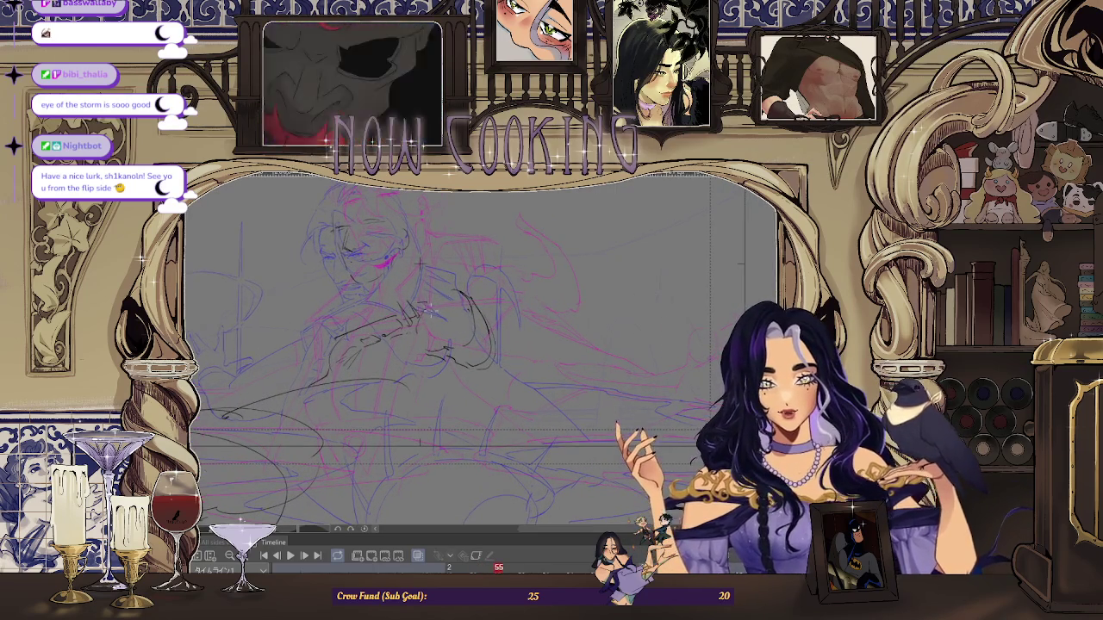
pyautogui.hotkey('ctrl', '-')
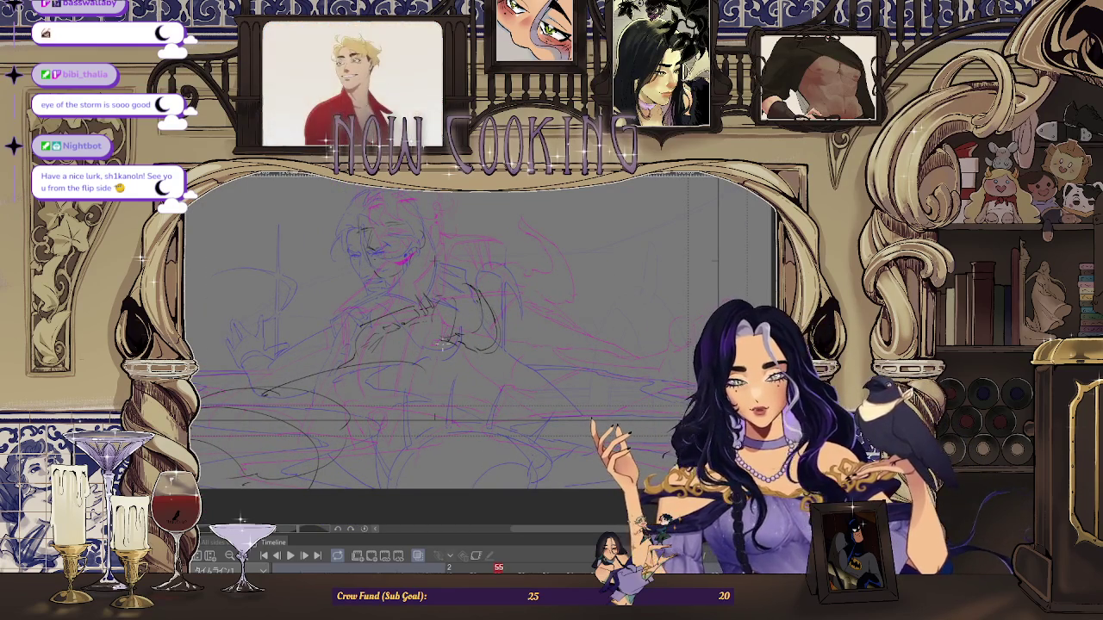
pyautogui.click(418, 556)
pyautogui.press('Right')
pyautogui.press('Right')
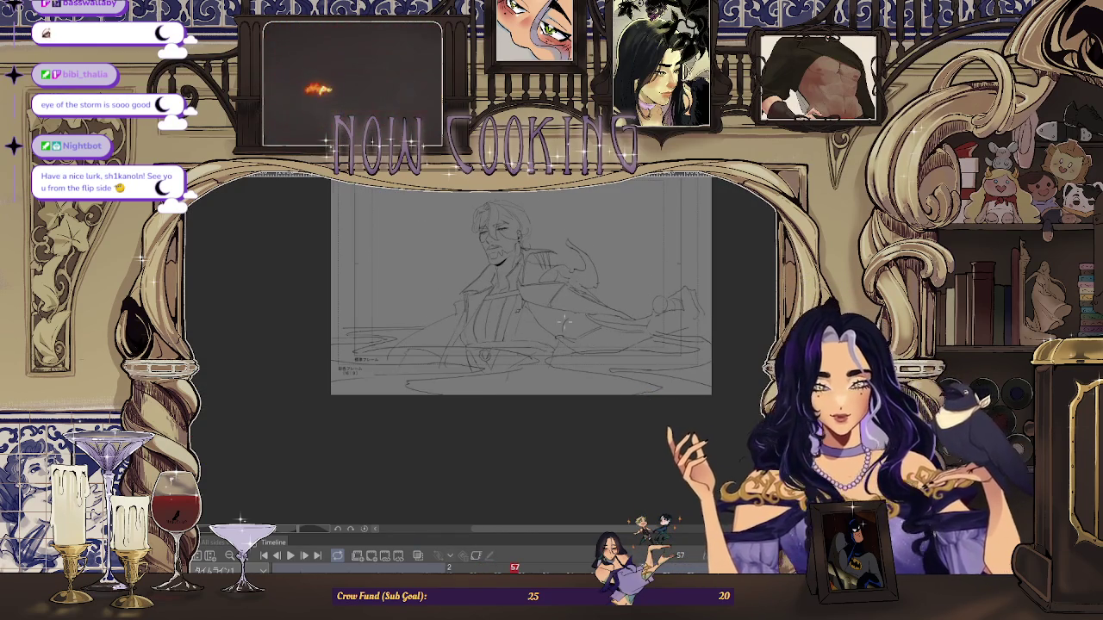
# - Flip back and forth between frames 53 and 57 to preview the motion
pyautogui.scroll(1, 573, 336)
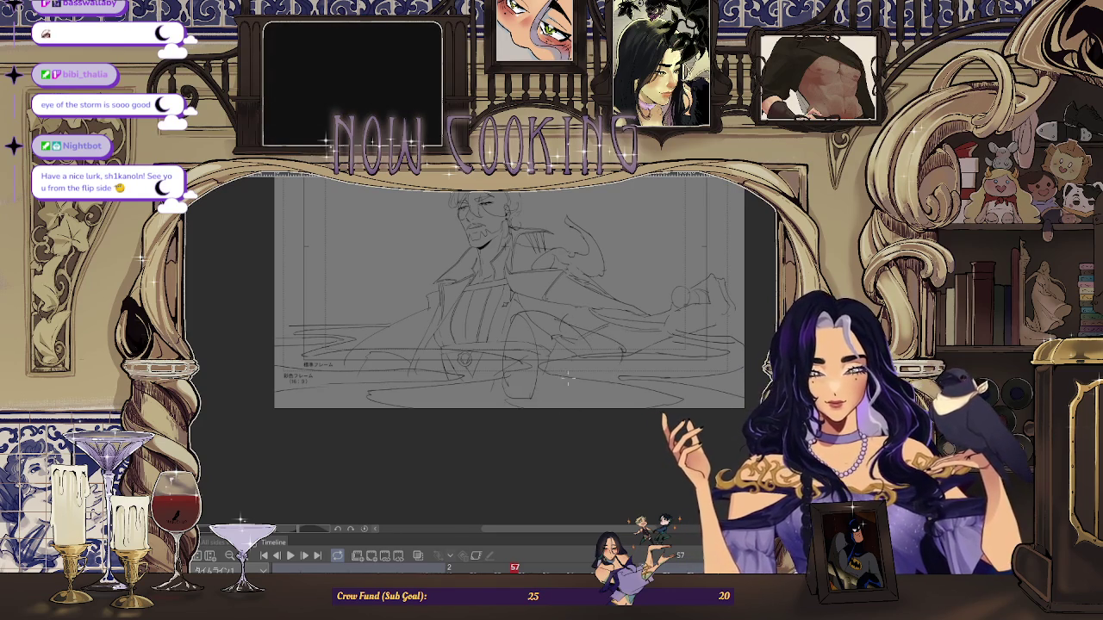
pyautogui.hotkey('ctrl', '-')
pyautogui.press('Left')
pyautogui.press('Left')
pyautogui.press('Left')
pyautogui.press('Left')
pyautogui.press('Right')
pyautogui.press('Right')
pyautogui.press('Right')
pyautogui.press('Left')
pyautogui.press('Left')
pyautogui.press('Left')
pyautogui.press('Left')
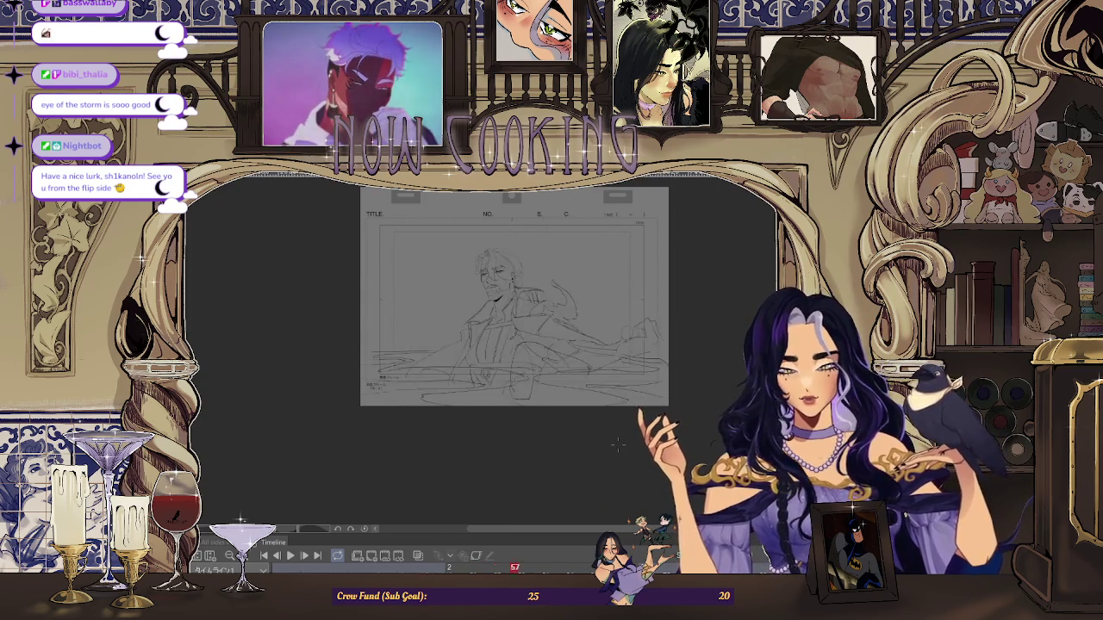
pyautogui.press('Left')
pyautogui.press('Left')
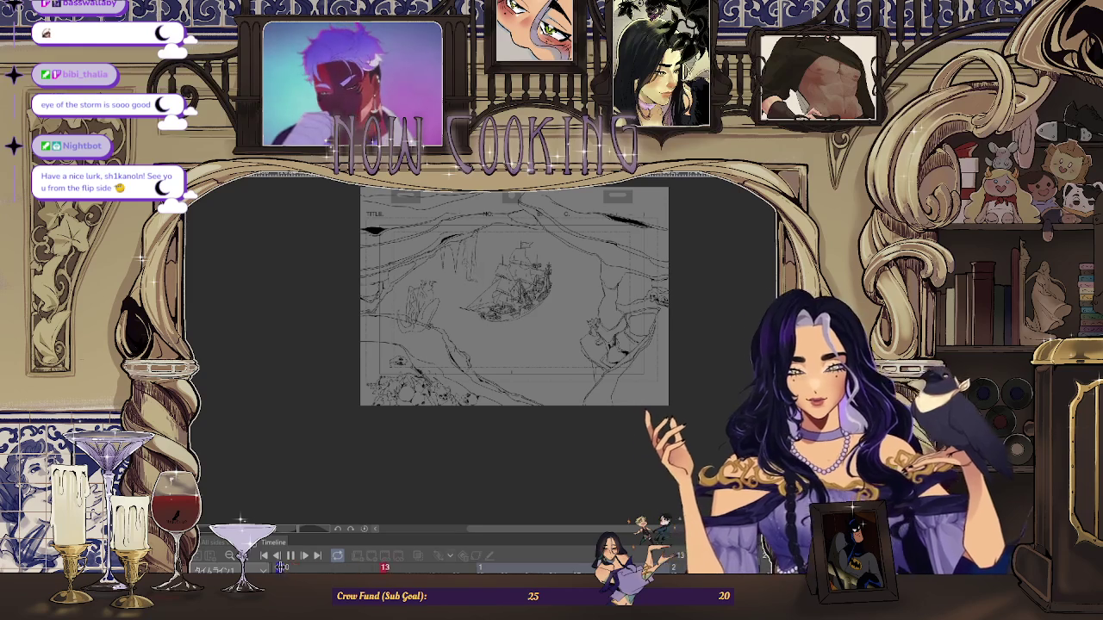
# - Stop the playback and return to the figure's sketch at frame 53
pyautogui.scroll(2, 604, 246)
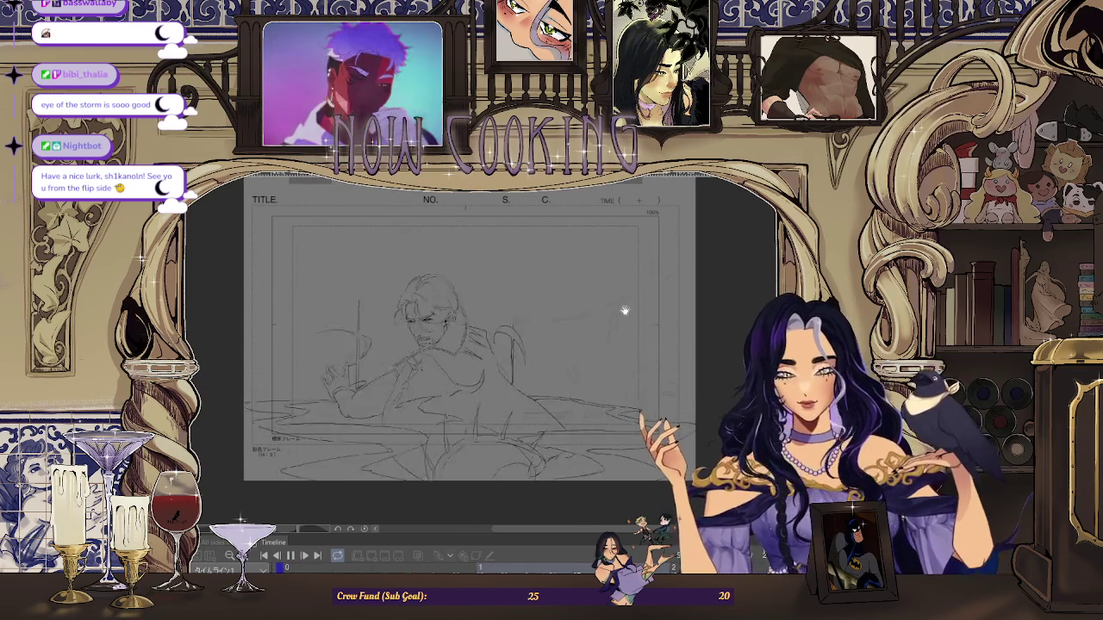
pyautogui.click(291, 557)
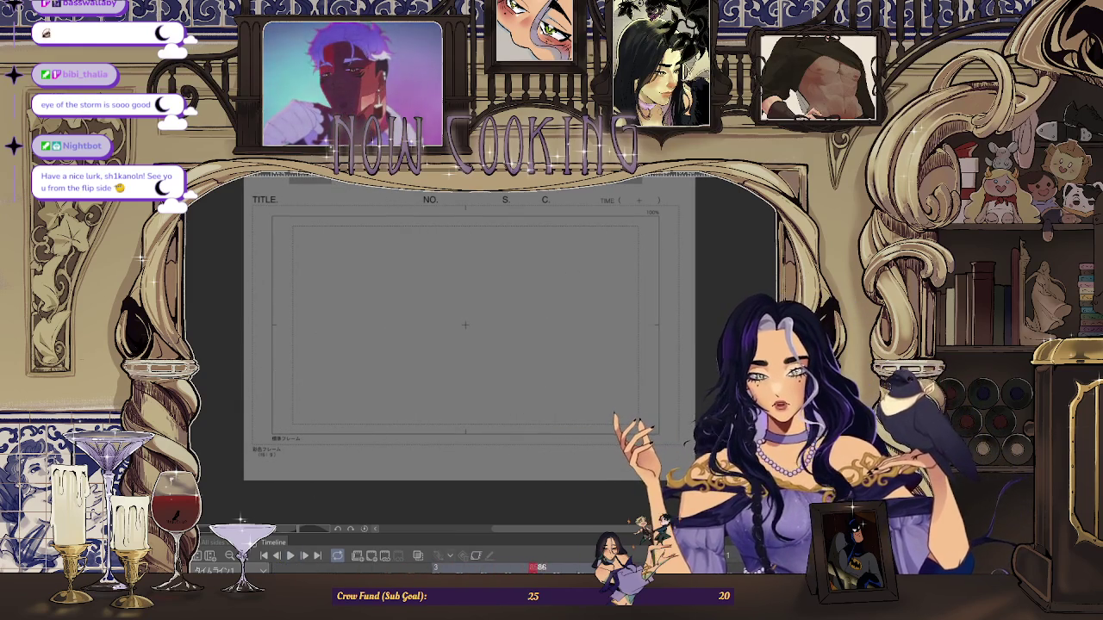
pyautogui.press('space')
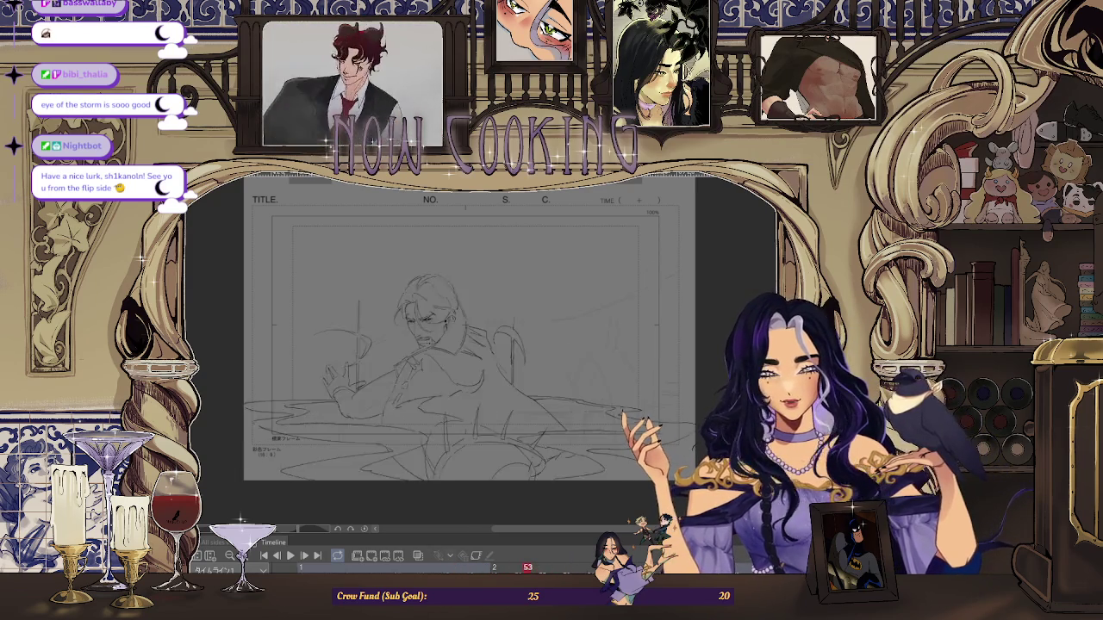
# - Zoom in and back out on frame 55's partial inbetween to inspect the head and arm
pyautogui.scroll(3, 478, 379)
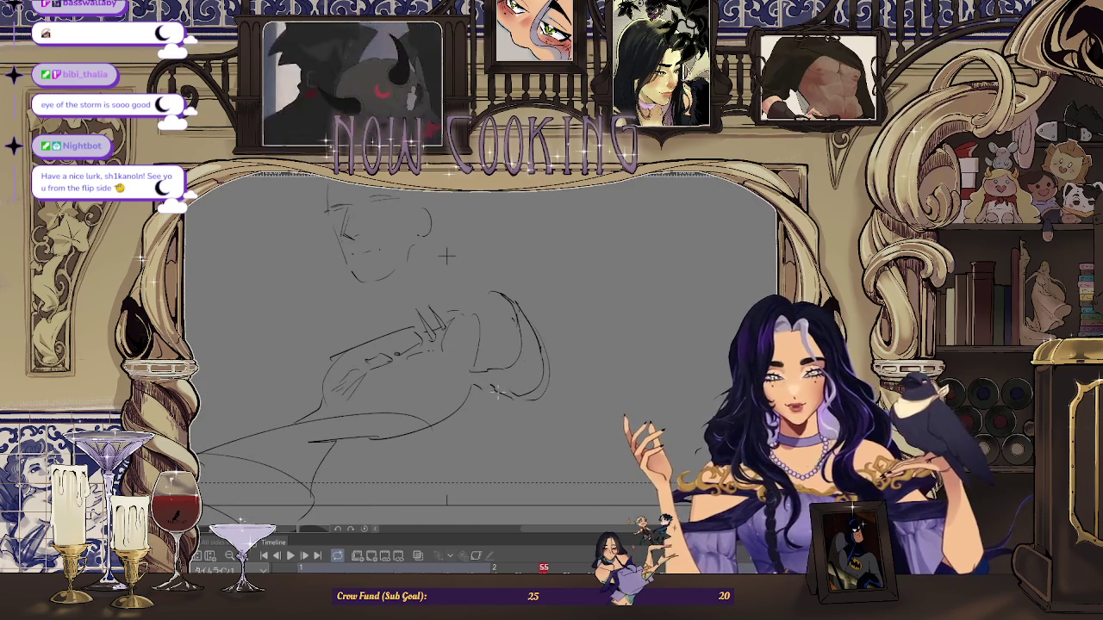
pyautogui.scroll(1, 483, 385)
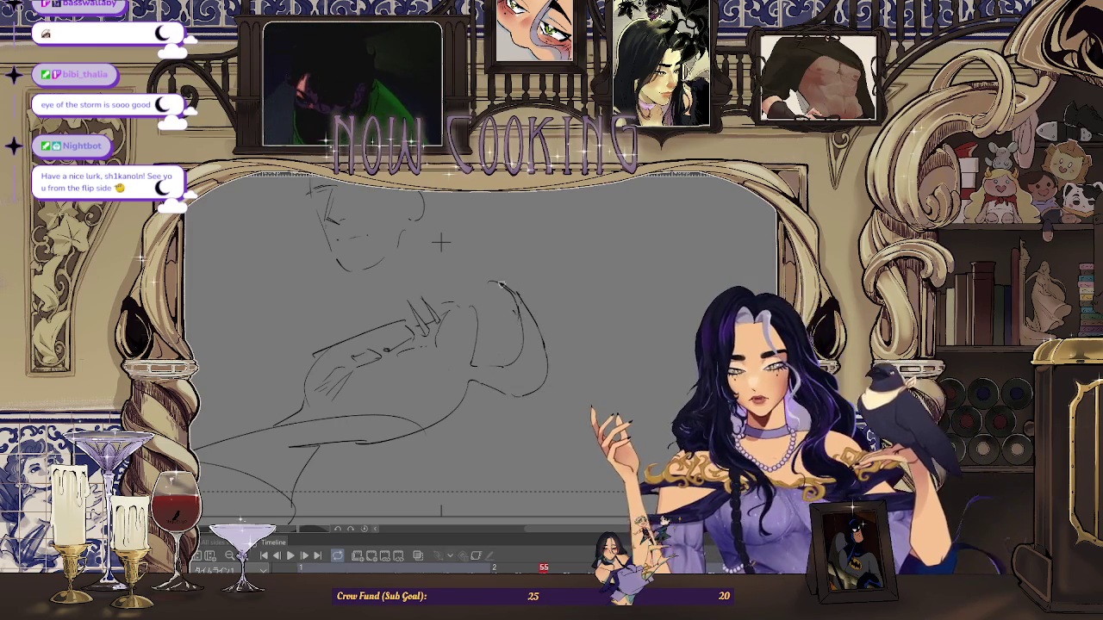
pyautogui.scroll(2, 516, 315)
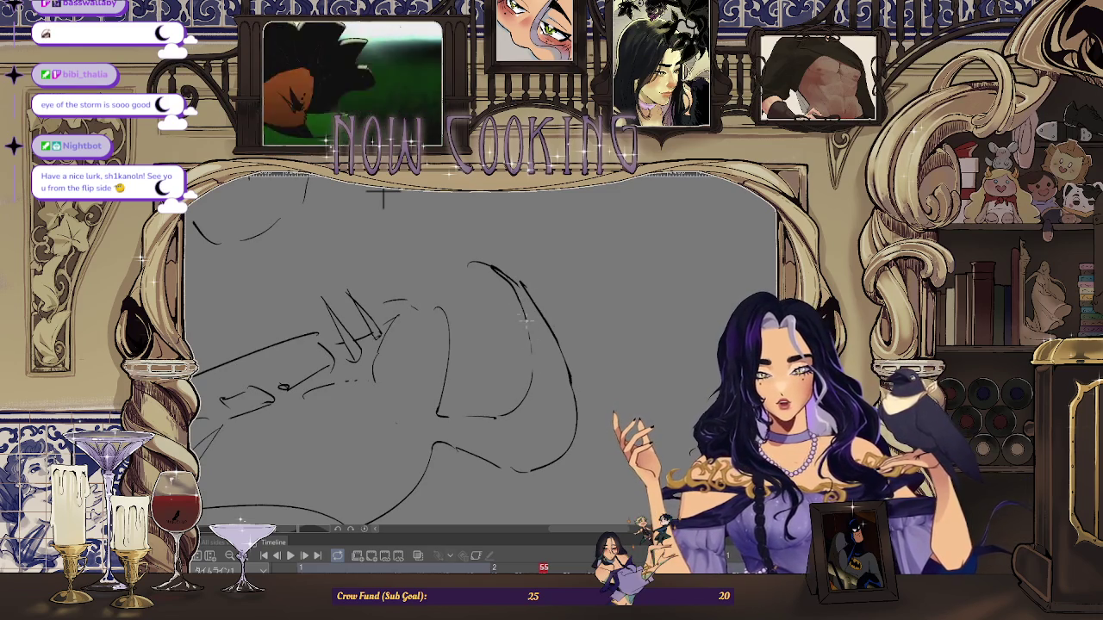
pyautogui.scroll(-2, 383, 196)
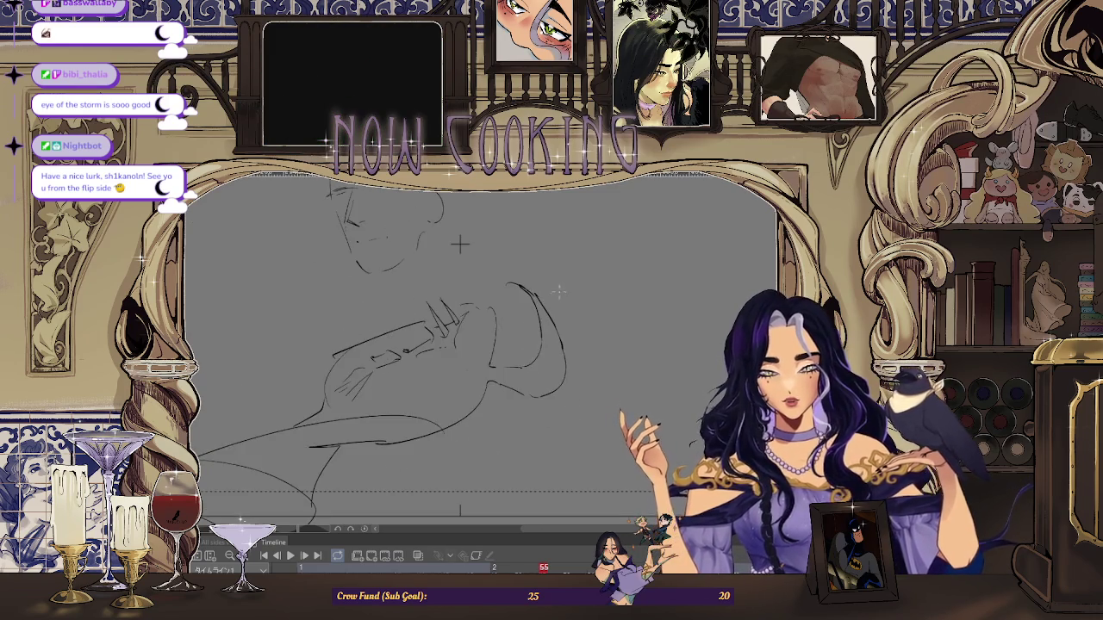
pyautogui.scroll(-1, 448, 250)
pyautogui.scroll(-1, 502, 287)
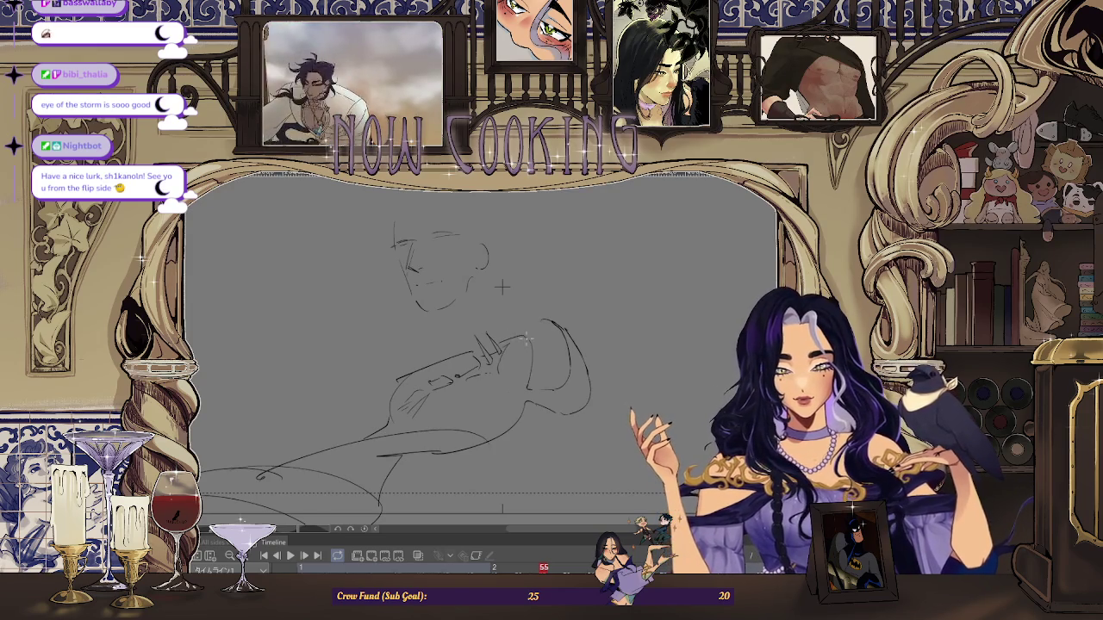
pyautogui.scroll(-2, 502, 287)
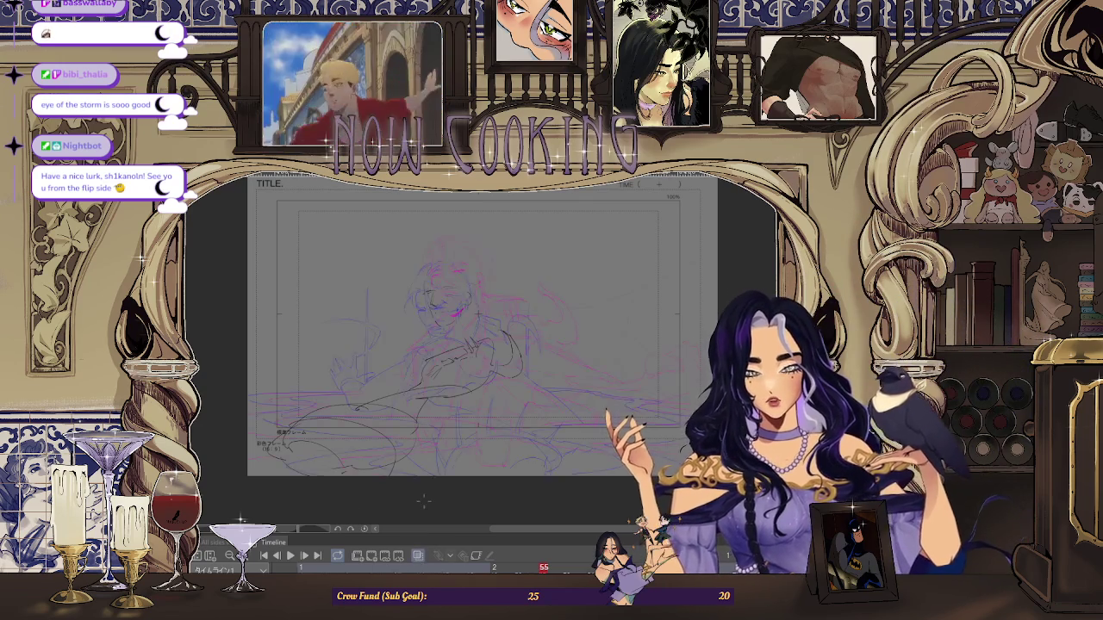
# - Step forward two frames and back one to compare the neighbouring drawings
pyautogui.scroll(2, 422, 365)
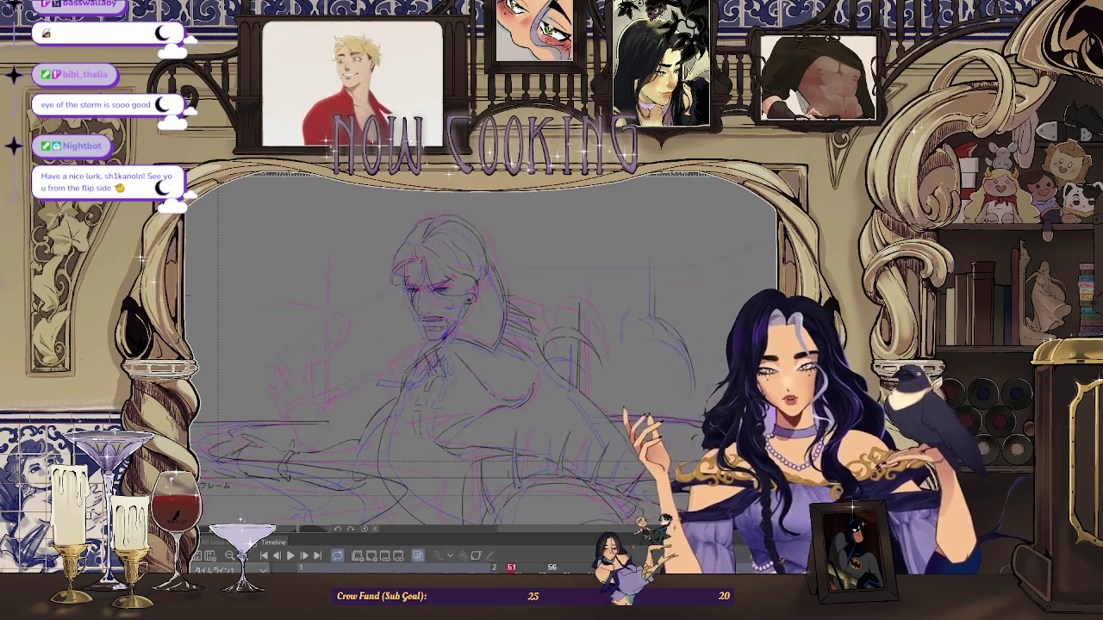
pyautogui.press('Right')
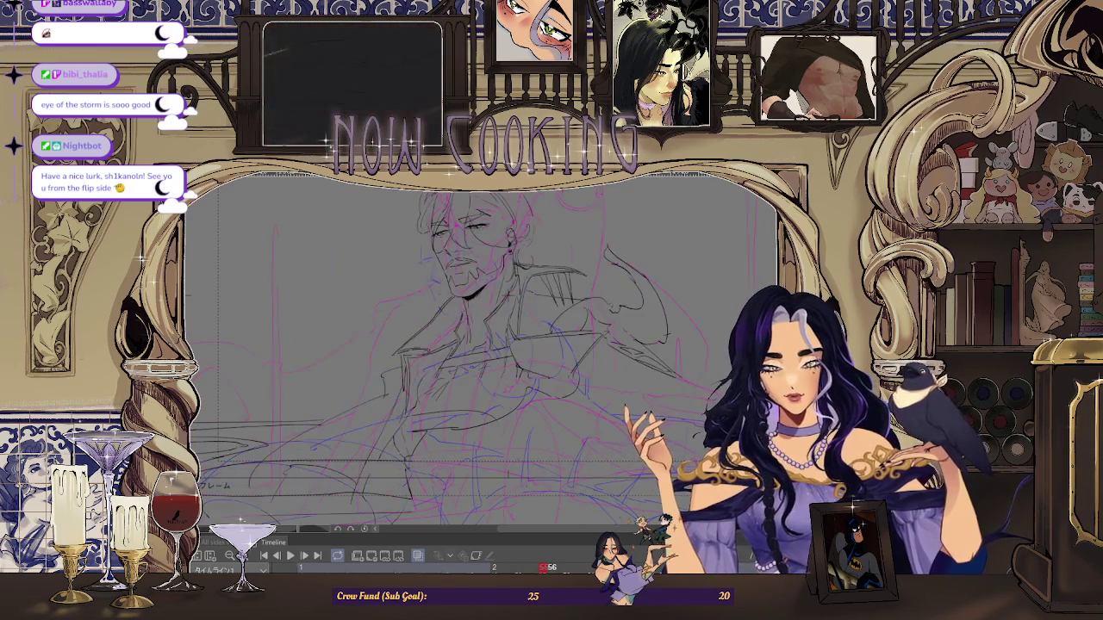
pyautogui.press('Right')
pyautogui.press('Left')
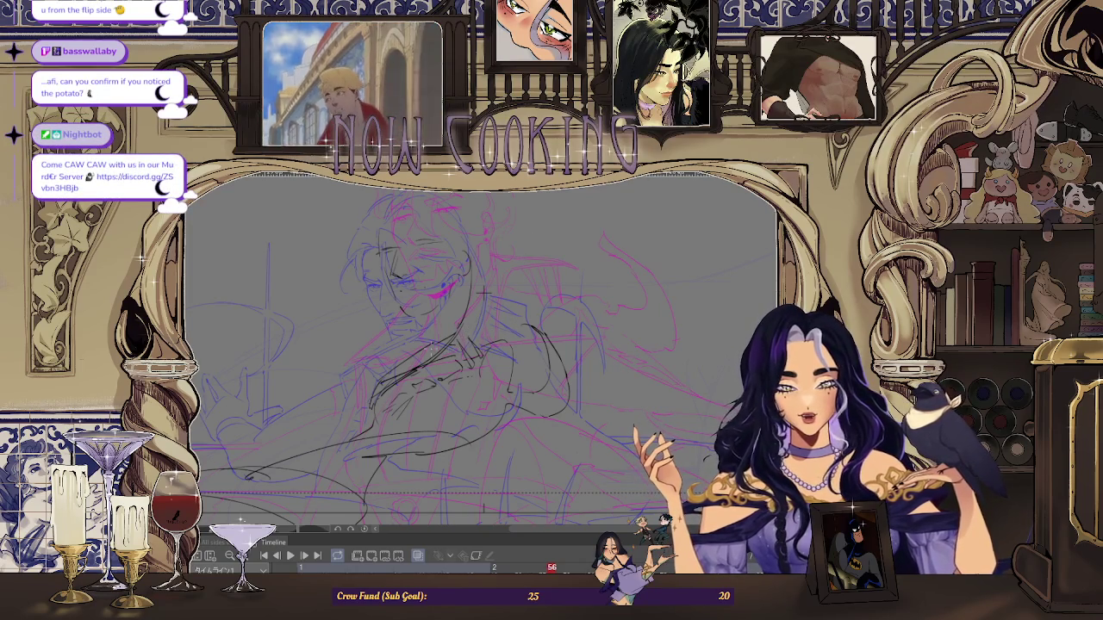
# - Draw a dark pen line along the figure's side and zoom in on it
pyautogui.moveTo(454, 343); pyautogui.dragTo(504, 306)
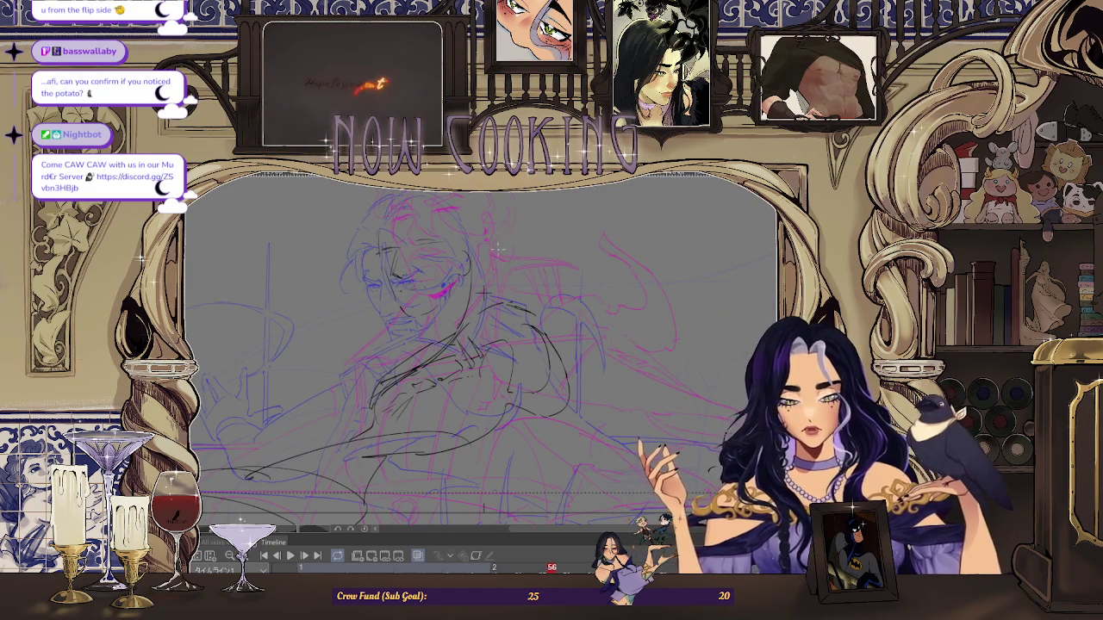
pyautogui.scroll(-2, 530, 321)
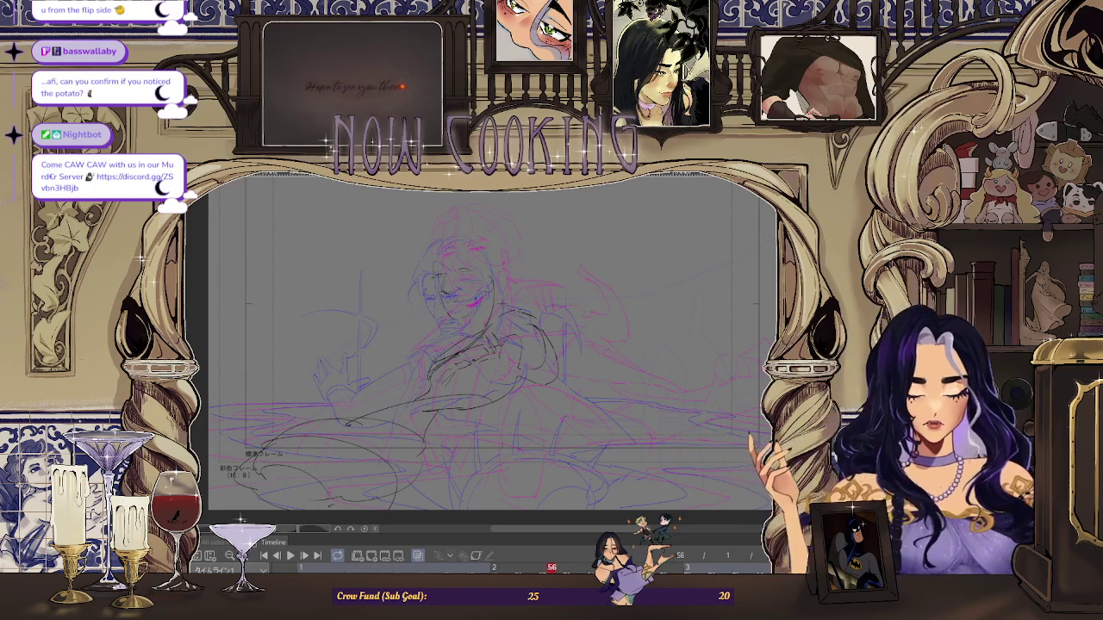
pyautogui.scroll(2, 519, 222)
pyautogui.scroll(2, 520, 273)
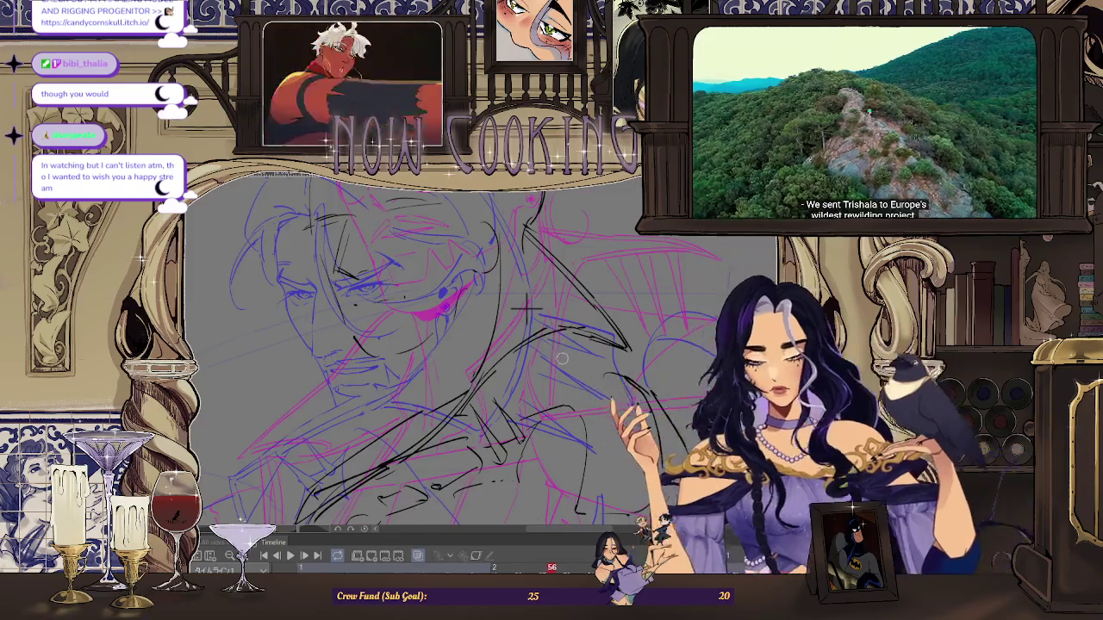
pyautogui.scroll(1, 520, 272)
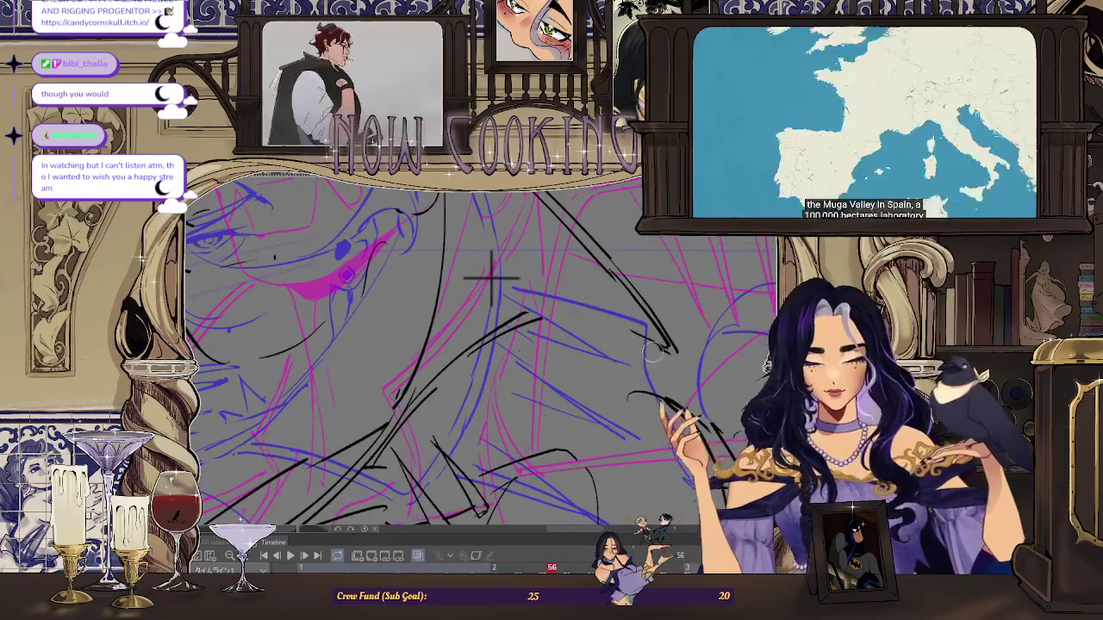
pyautogui.scroll(1, 627, 364)
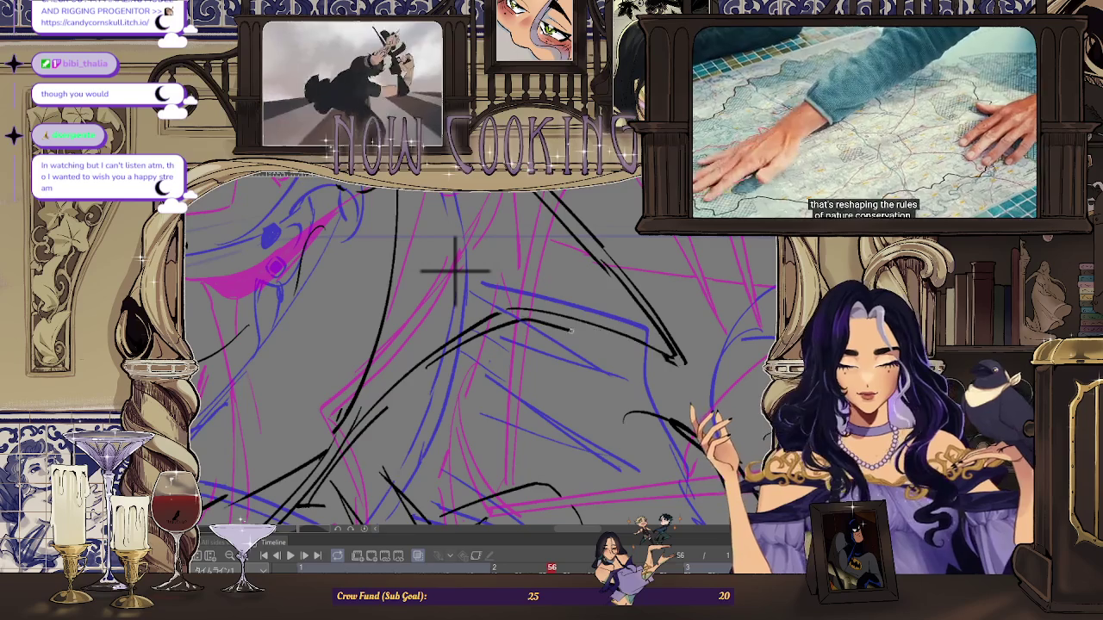
# - Zoom back out and hide onion skin to see only this frame's lineart
pyautogui.scroll(-3, 552, 334)
pyautogui.scroll(1, 557, 334)
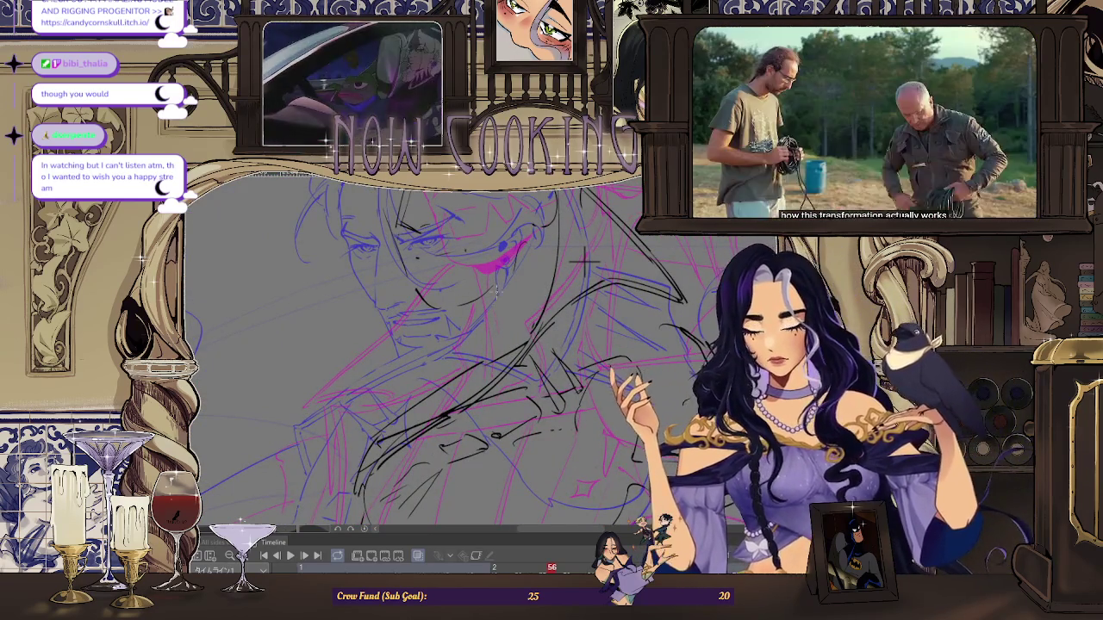
pyautogui.scroll(-2, 583, 259)
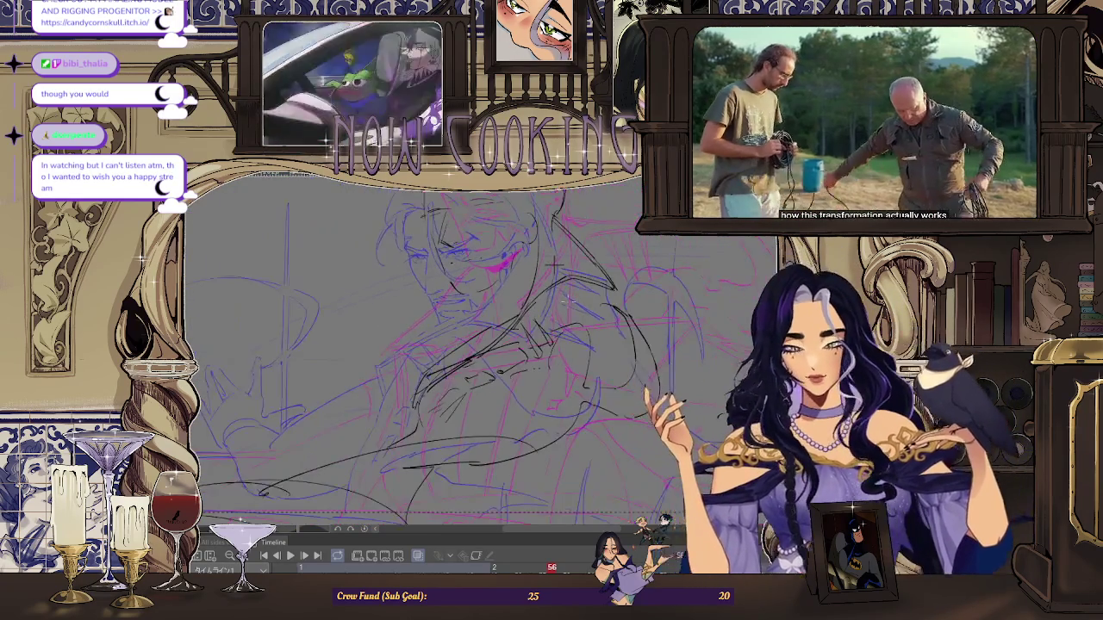
pyautogui.scroll(-1, 582, 259)
pyautogui.scroll(-1, 583, 259)
pyautogui.click(419, 558)
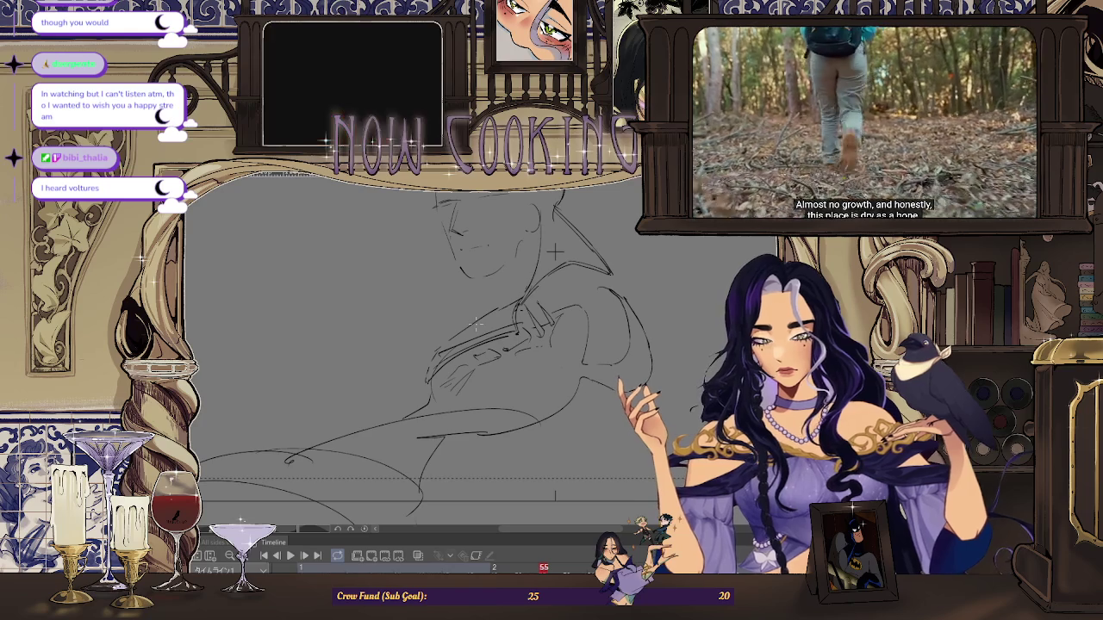
pyautogui.hotkey('ctrl', '0')
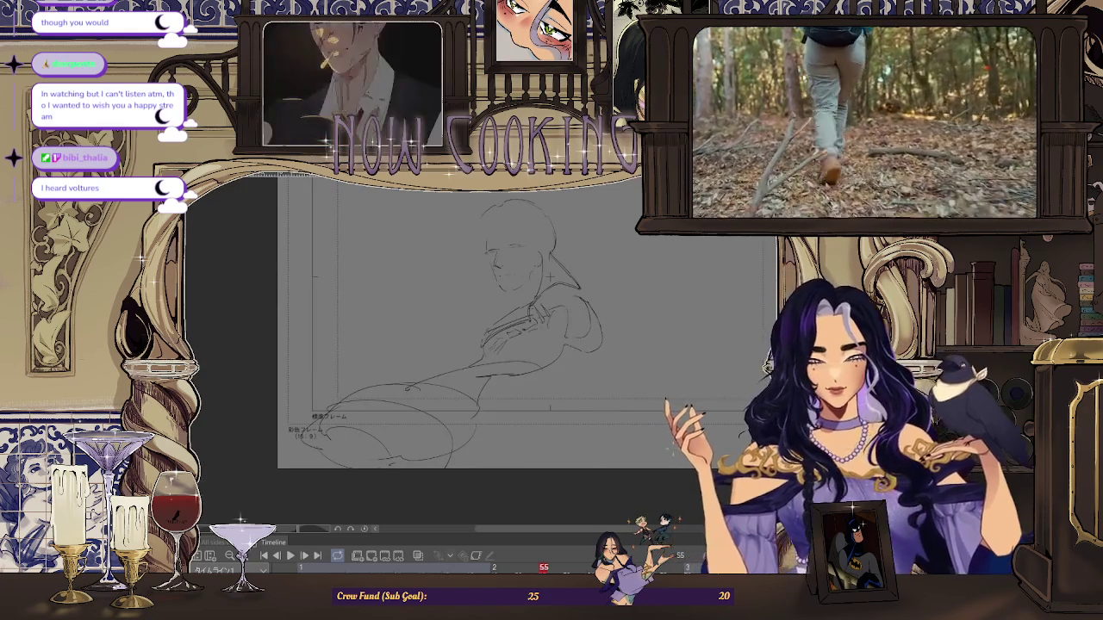
pyautogui.hotkey('ctrl', 'Left')
pyautogui.hotkey('ctrl', 'Left')
pyautogui.hotkey('ctrl', 'Right')
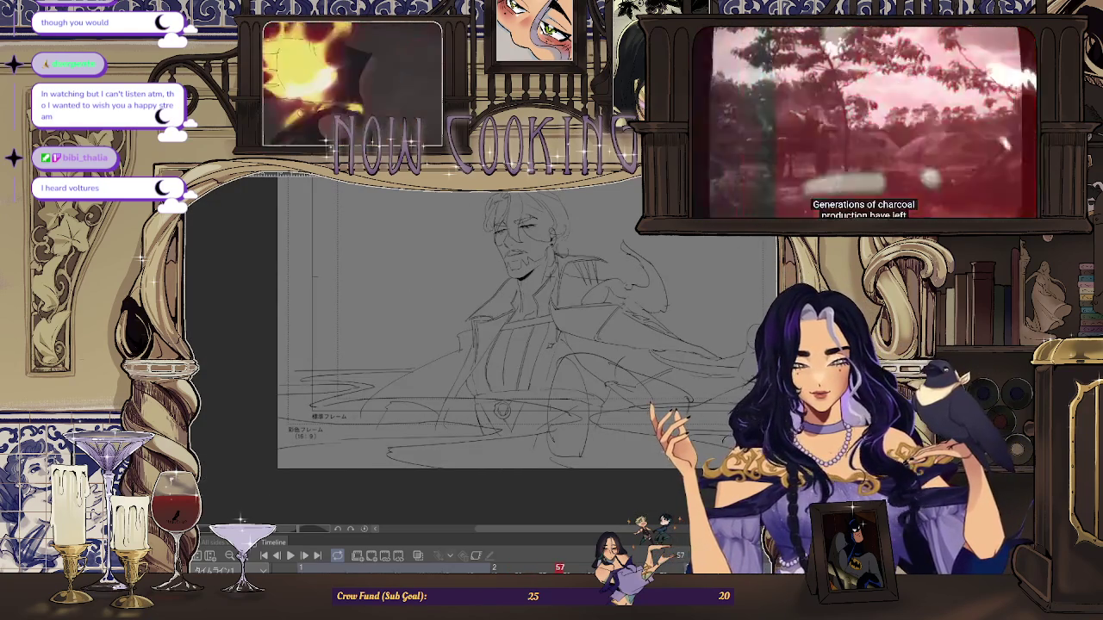
pyautogui.hotkey('ctrl', 'Right')
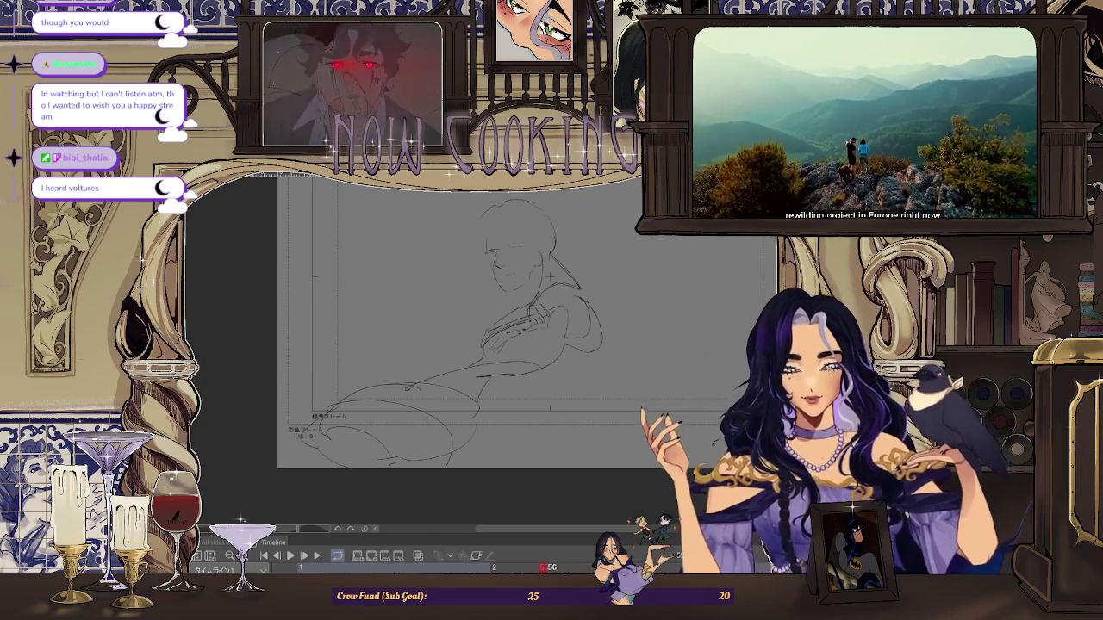
pyautogui.press('space')
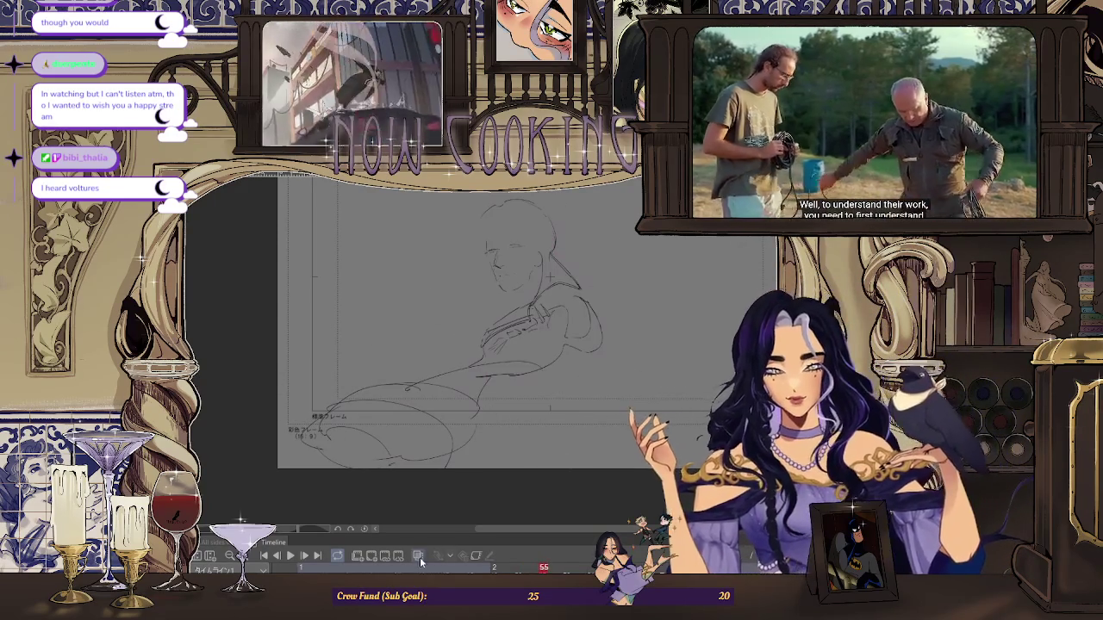
# - Turn onion skin back on and zoom in on the face and torso
pyautogui.click(418, 556)
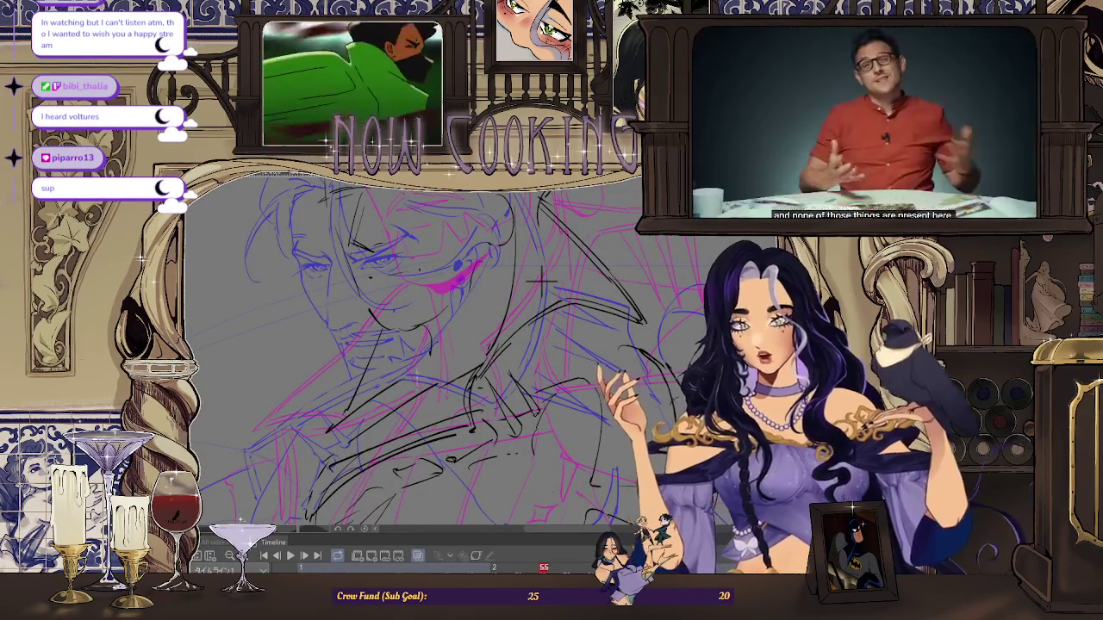
pyautogui.scroll(1, 412, 288)
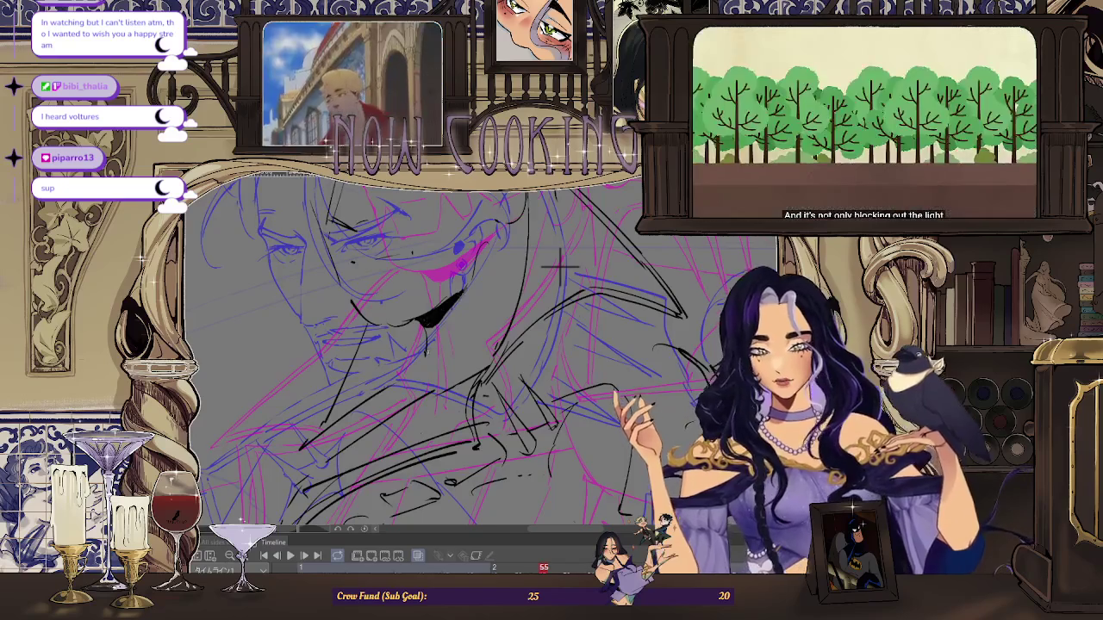
pyautogui.hotkey('ctrl', '-')
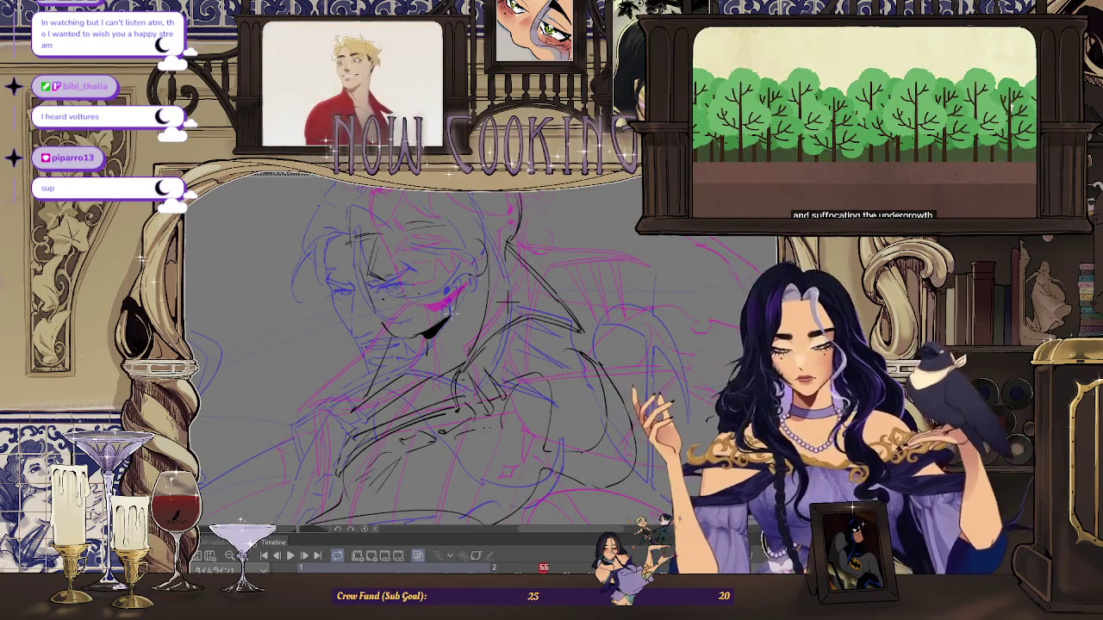
pyautogui.hotkey('ctrl', '+')
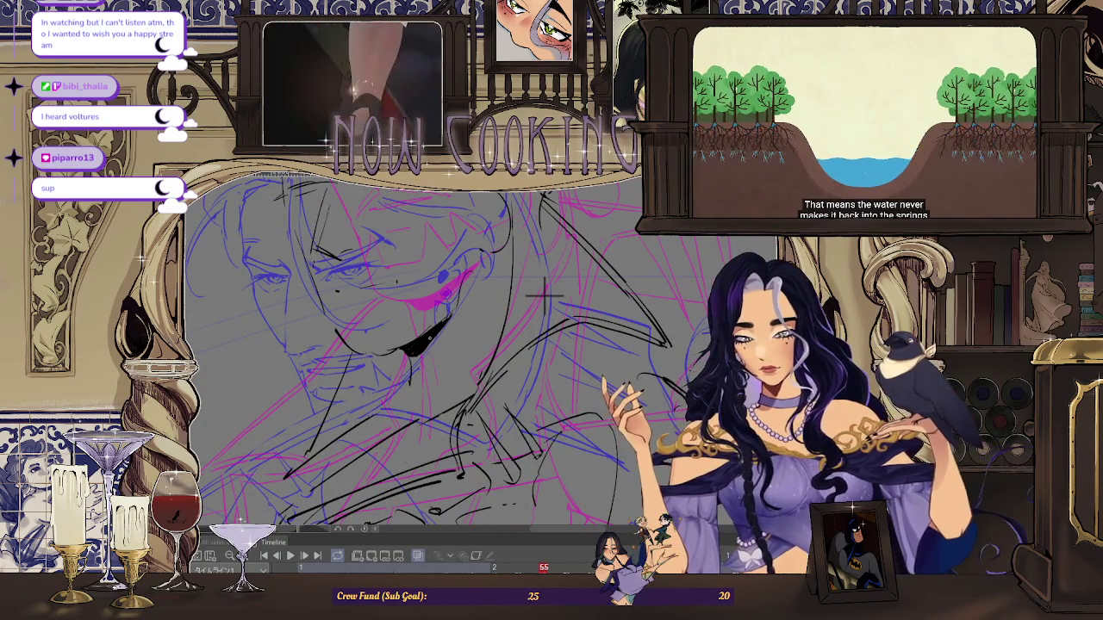
pyautogui.hotkey('ctrl', '-')
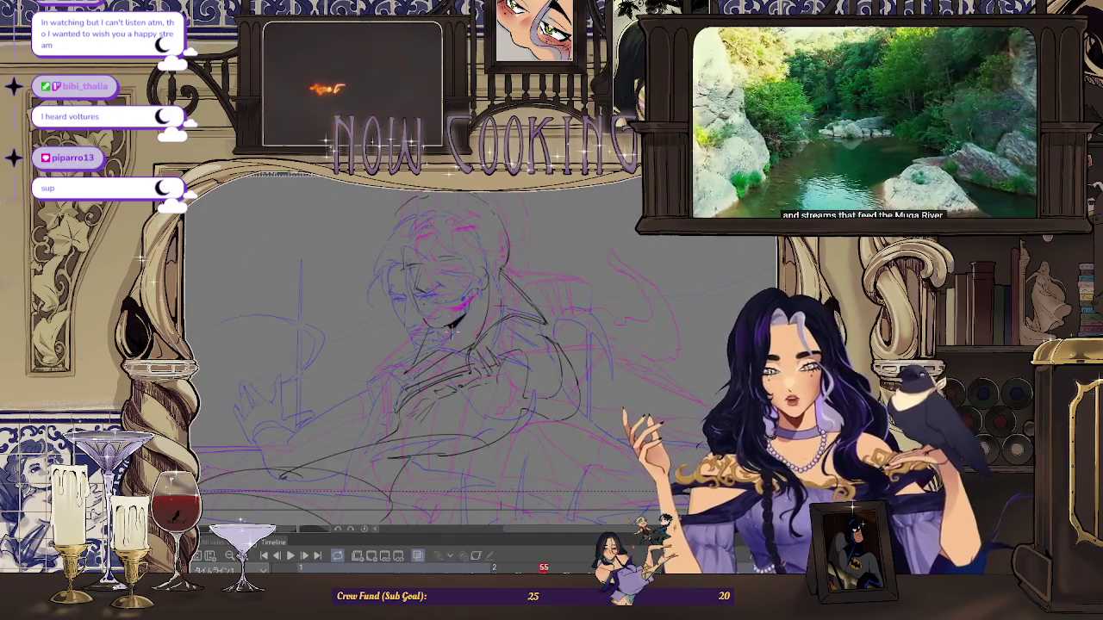
pyautogui.hotkey('ctrl', '+')
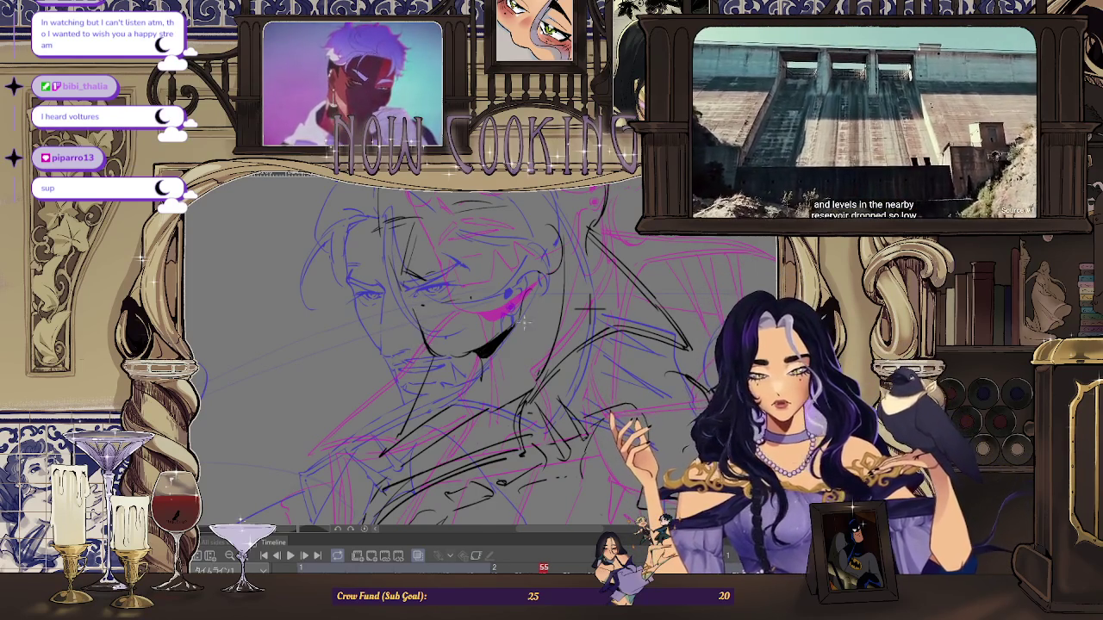
# - Fine-tune the zoom and rotate the canvas view for a better drawing angle
pyautogui.scroll(2, 590, 305)
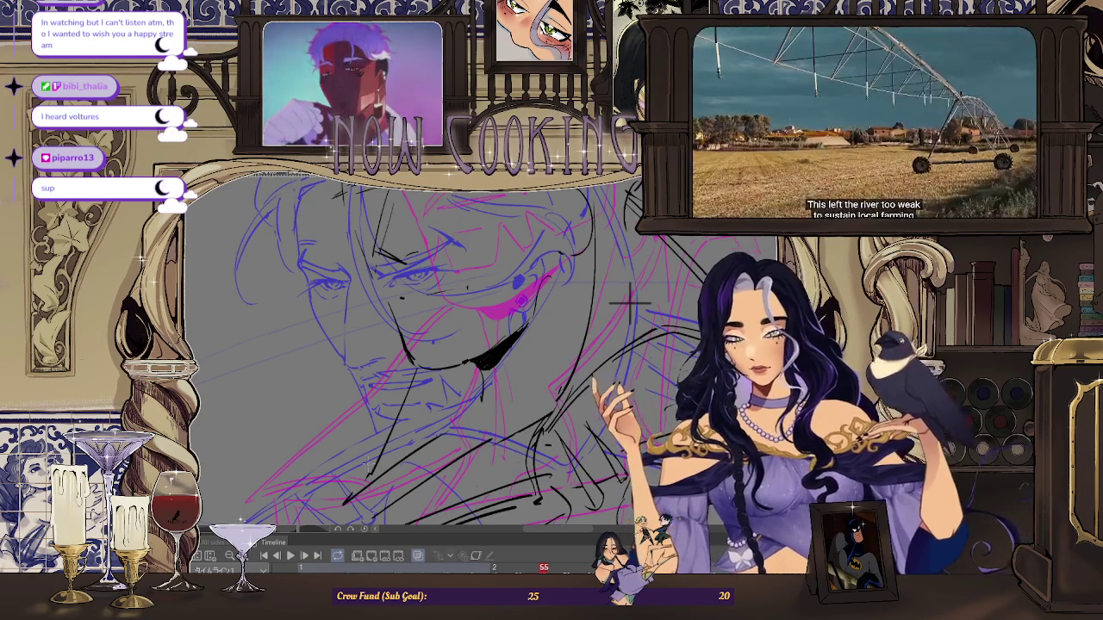
pyautogui.scroll(-2, 544, 353)
pyautogui.scroll(2, 549, 356)
pyautogui.scroll(2, 560, 379)
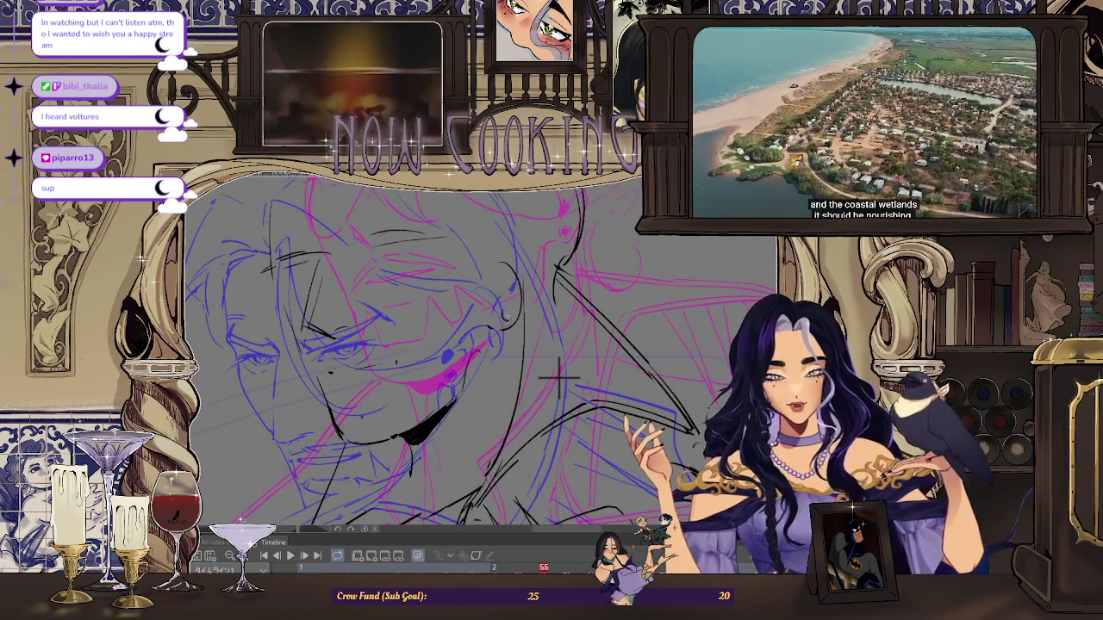
pyautogui.scroll(2, 558, 380)
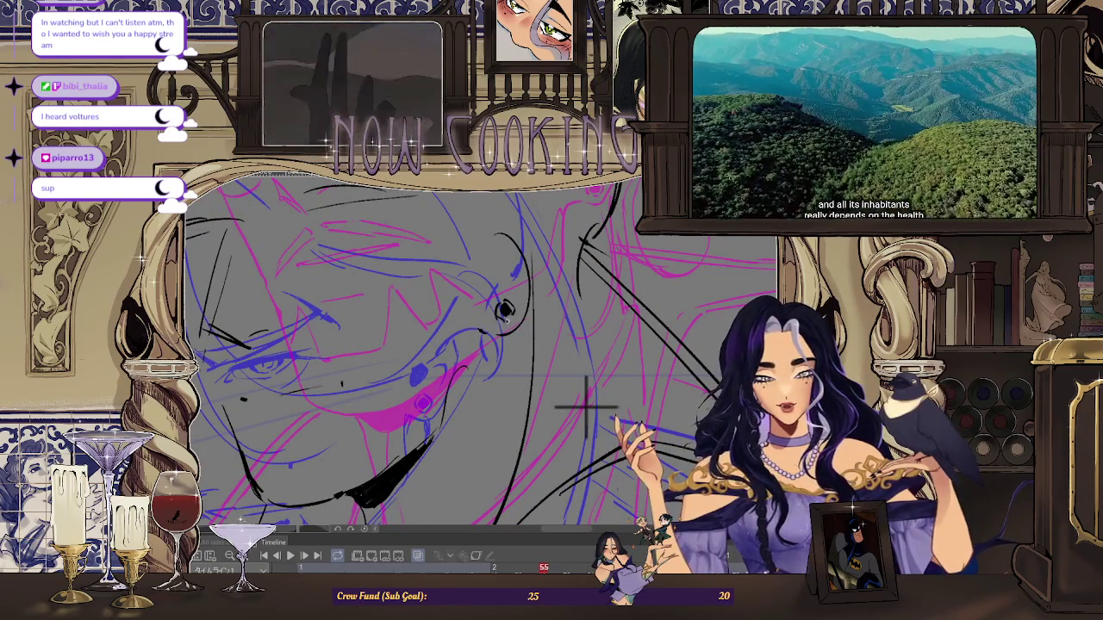
pyautogui.scroll(-2, 586, 406)
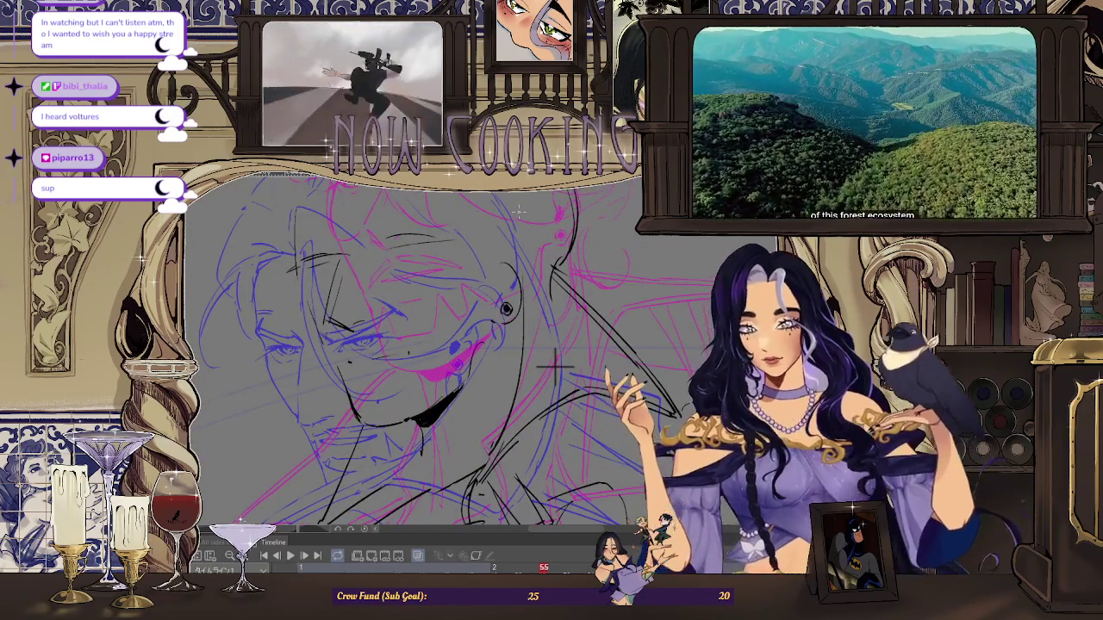
pyautogui.moveTo(519, 212); pyautogui.dragTo(536, 328)
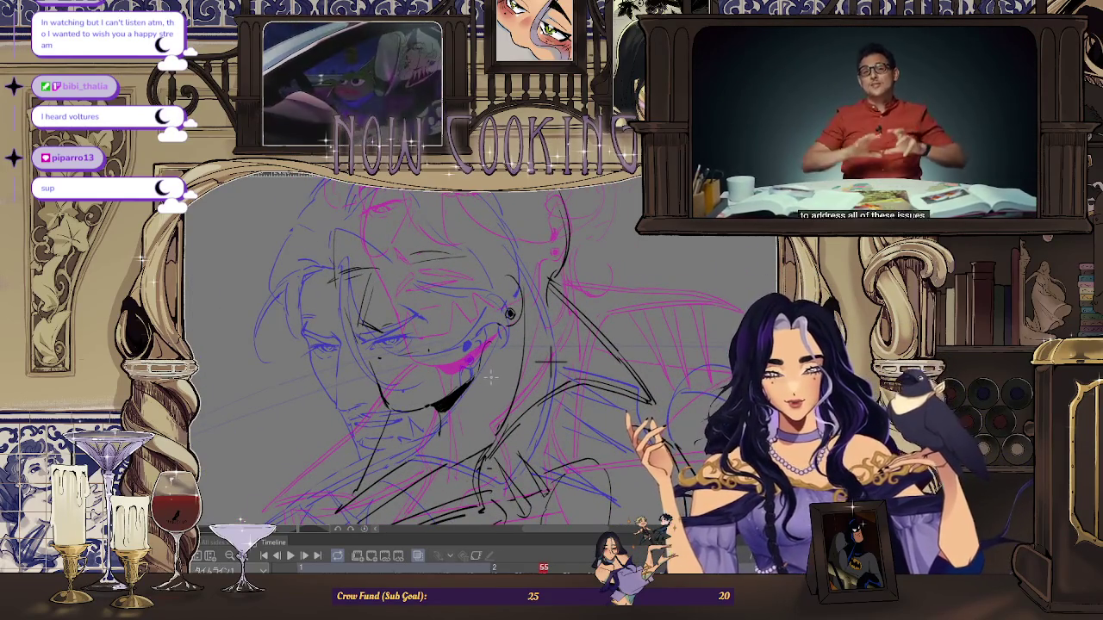
pyautogui.moveTo(490, 378); pyautogui.dragTo(505, 350)
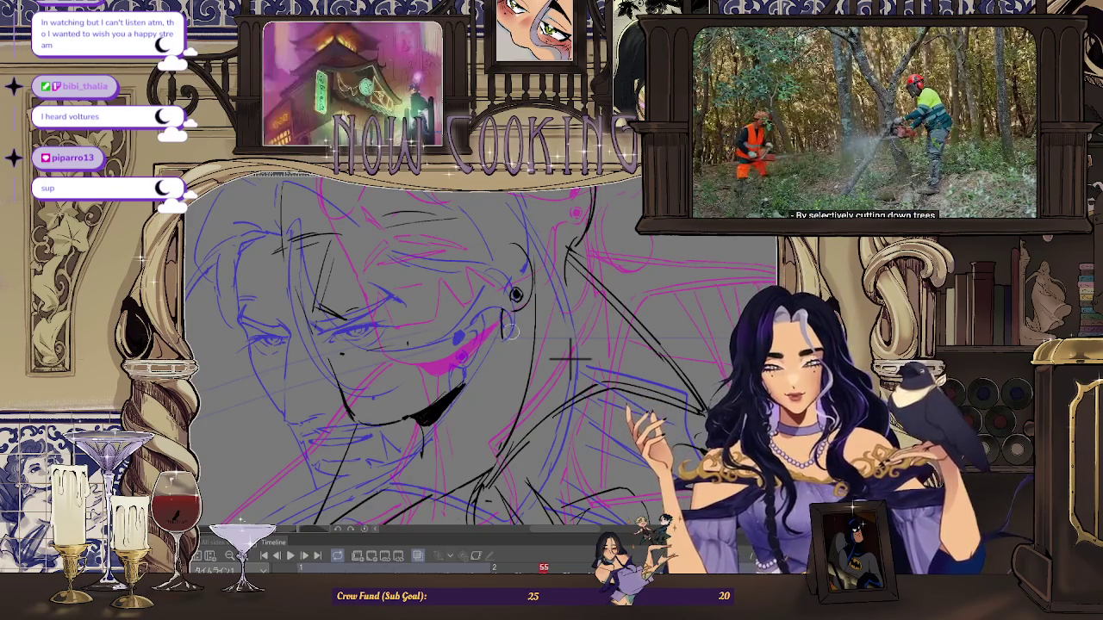
pyautogui.scroll(-3, 487, 376)
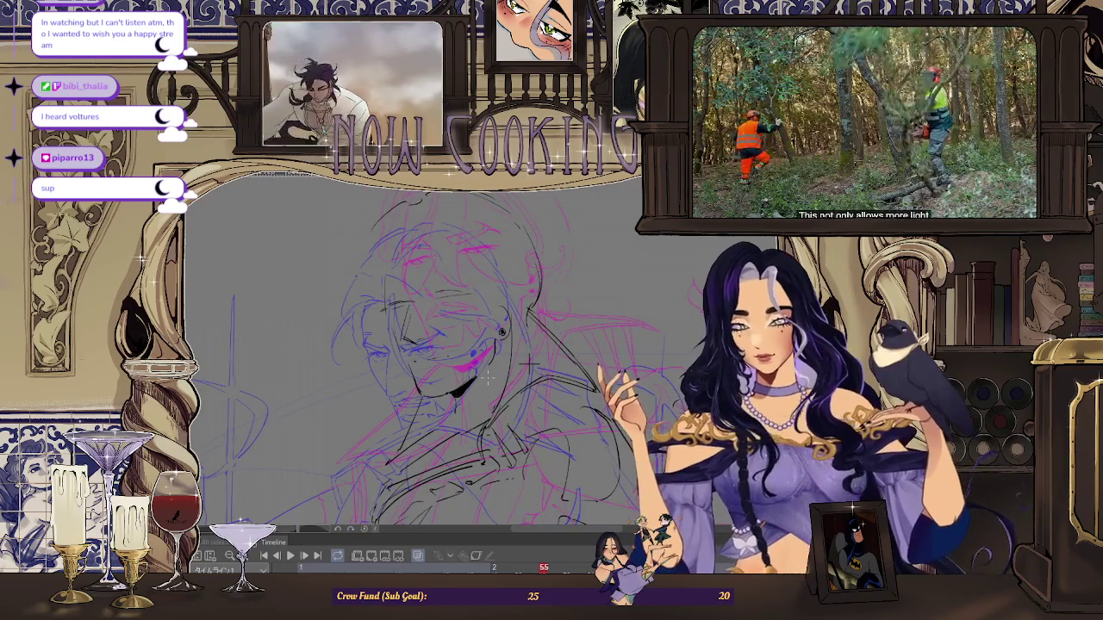
pyautogui.scroll(2, 568, 431)
pyautogui.scroll(1, 569, 431)
pyautogui.scroll(1, 595, 448)
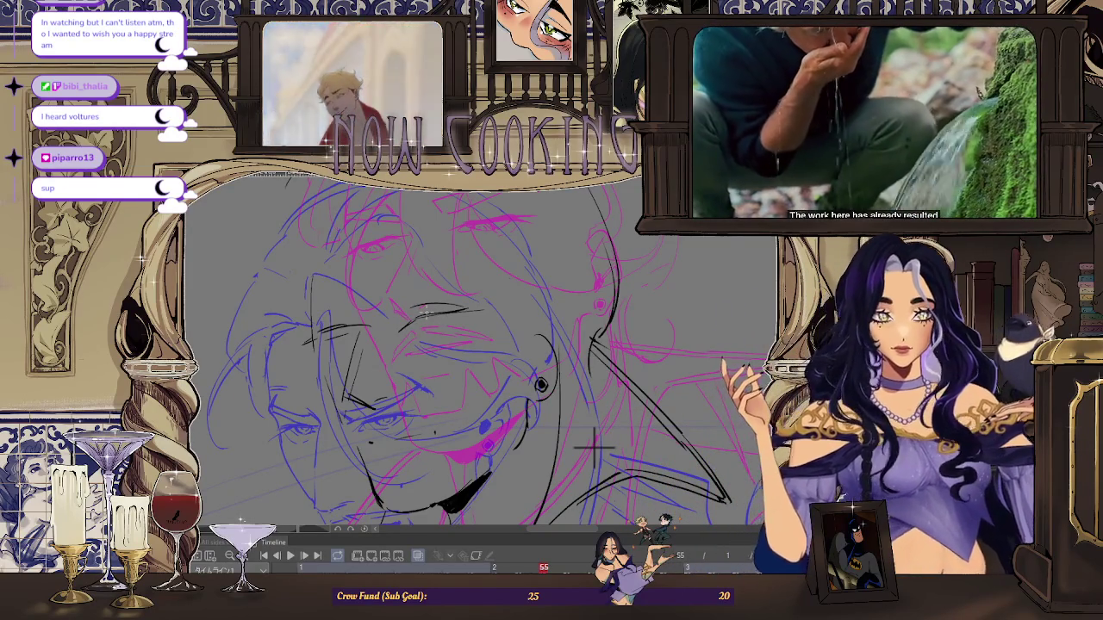
pyautogui.moveTo(594, 444); pyautogui.dragTo(609, 465)
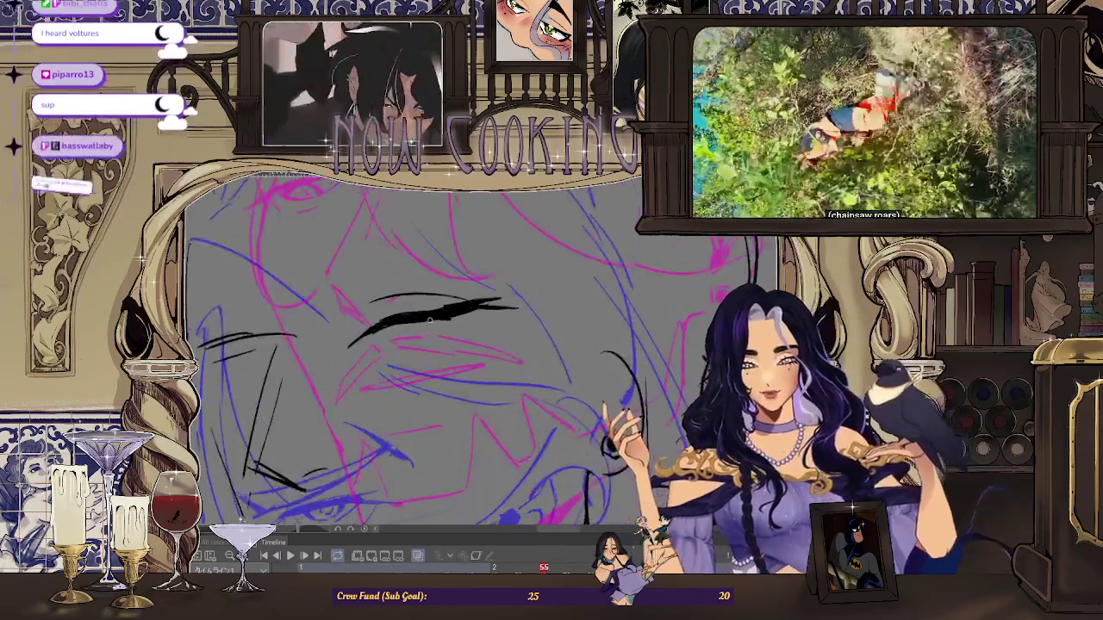
pyautogui.moveTo(607, 465); pyautogui.dragTo(589, 463)
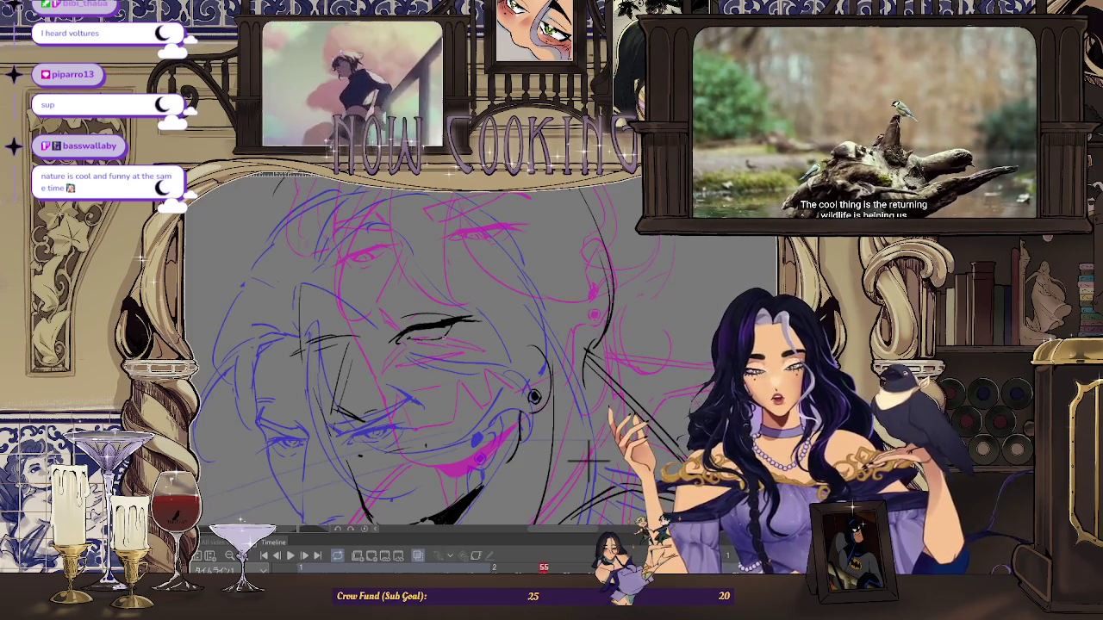
pyautogui.scroll(2, 431, 345)
pyautogui.scroll(-3, 437, 328)
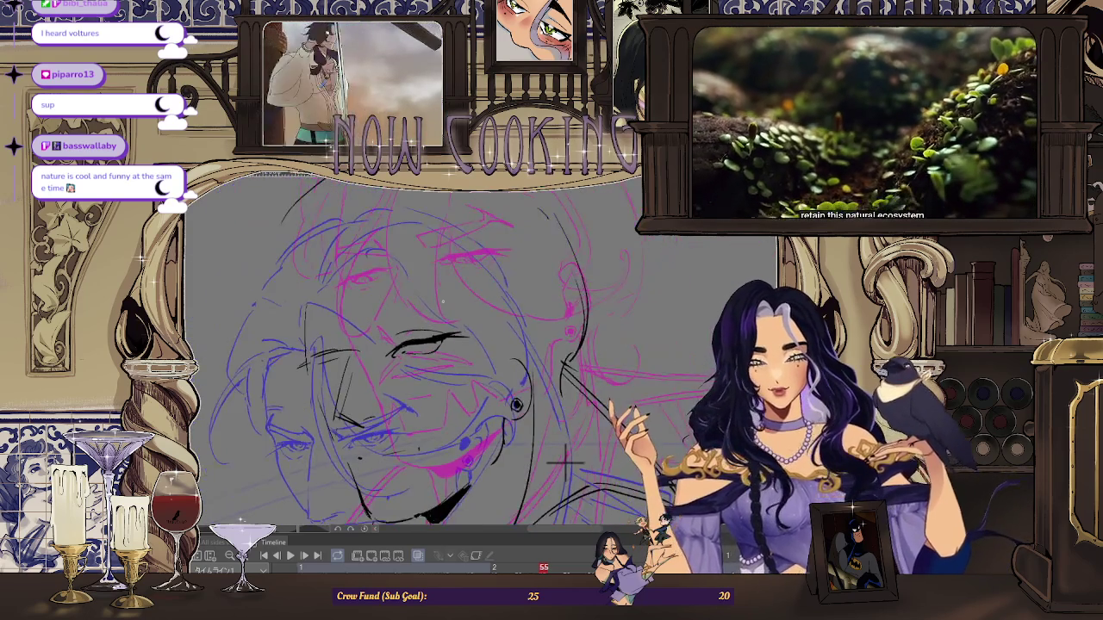
pyautogui.scroll(1, 517, 414)
pyautogui.scroll(-3, 591, 492)
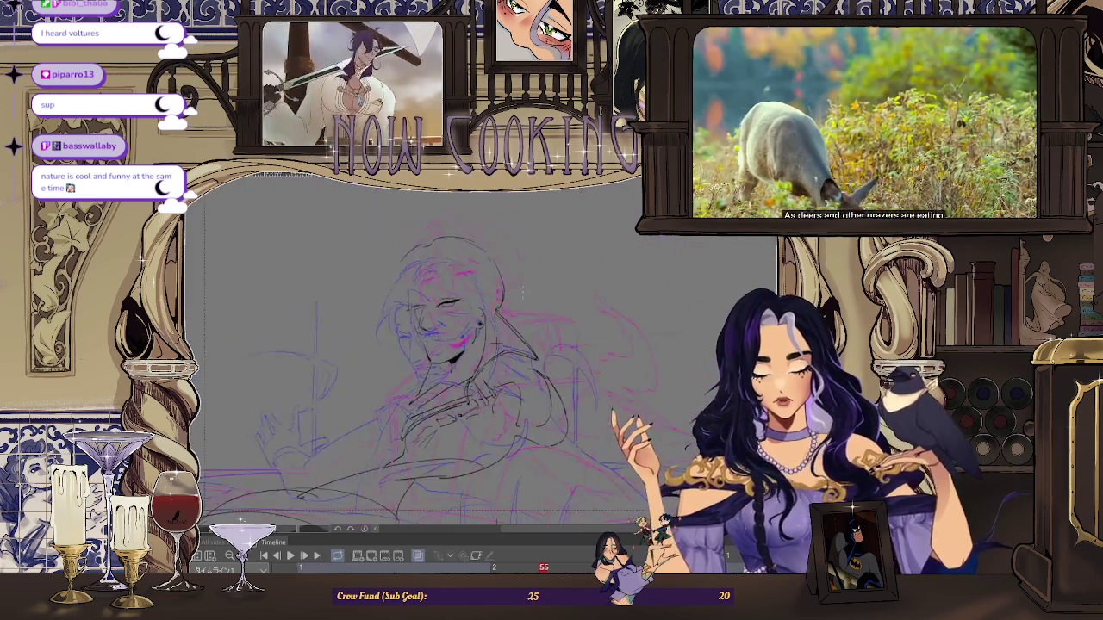
pyautogui.scroll(1, 577, 474)
pyautogui.scroll(1, 573, 466)
pyautogui.scroll(1, 569, 454)
pyautogui.scroll(1, 571, 452)
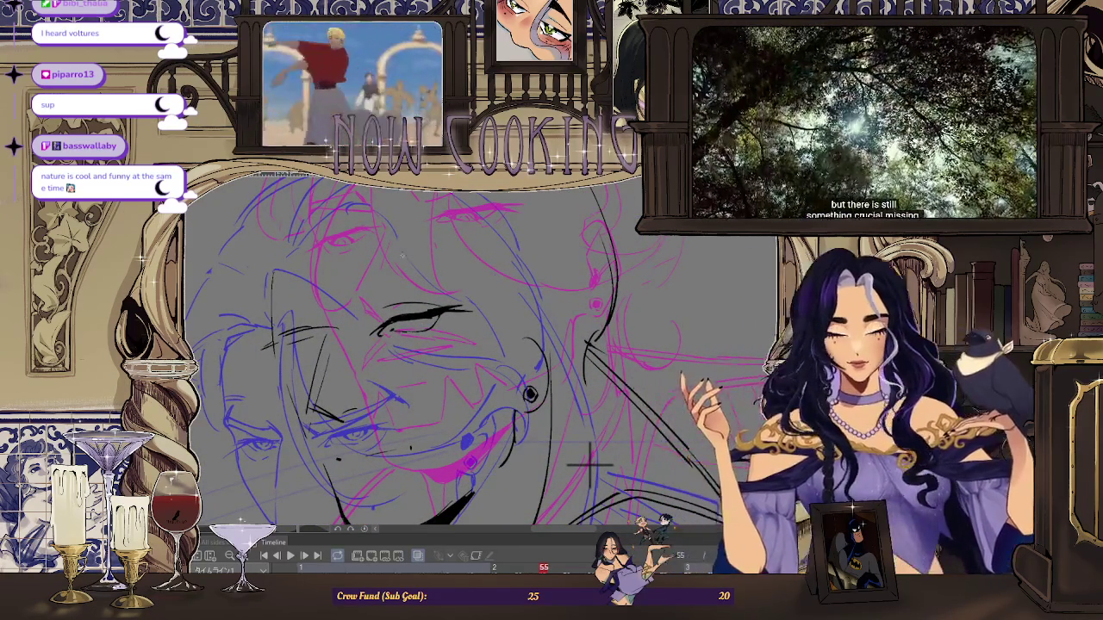
pyautogui.hotkey('ctrl', '+')
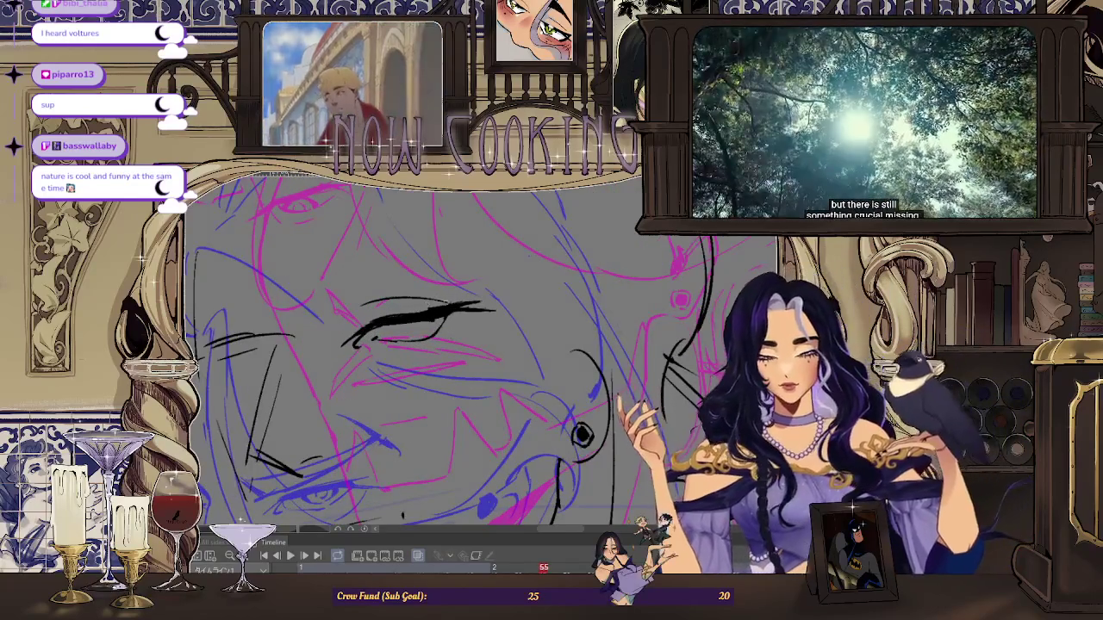
pyautogui.hotkey('ctrl', '-')
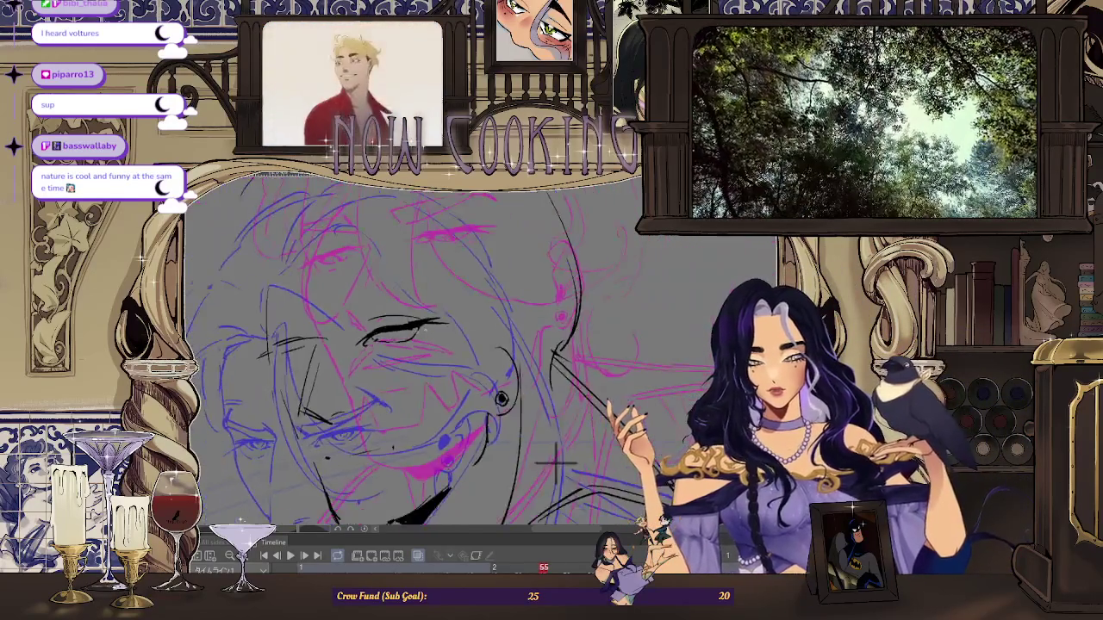
pyautogui.hotkey('ctrl', '-')
pyautogui.hotkey('ctrl', '+')
pyautogui.scroll(1, 398, 352)
pyautogui.scroll(1, 398, 352)
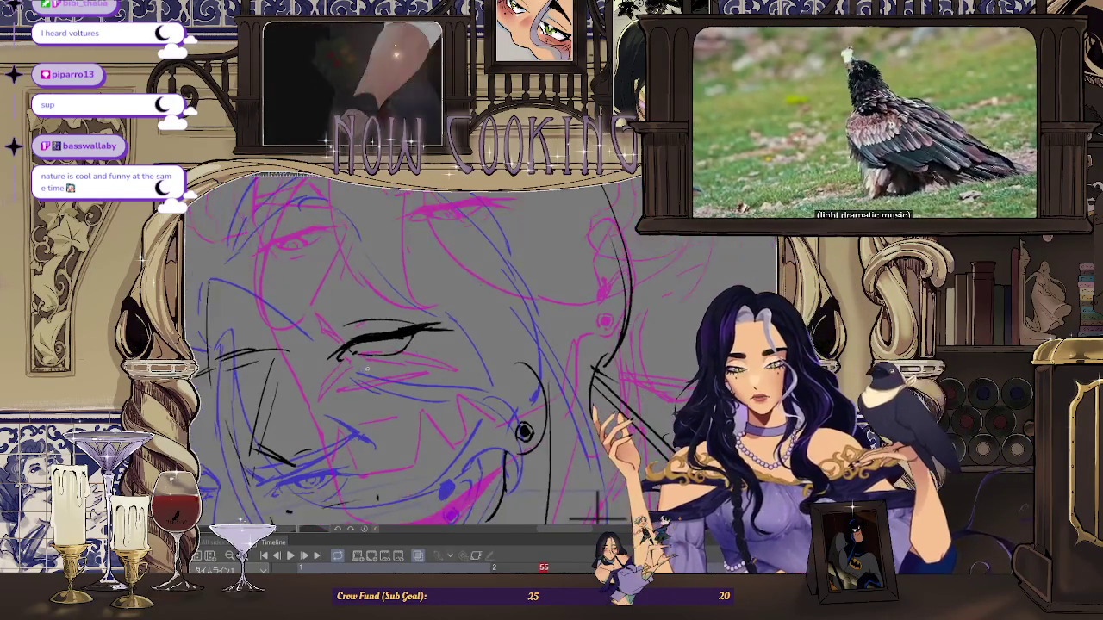
pyautogui.scroll(1, 398, 352)
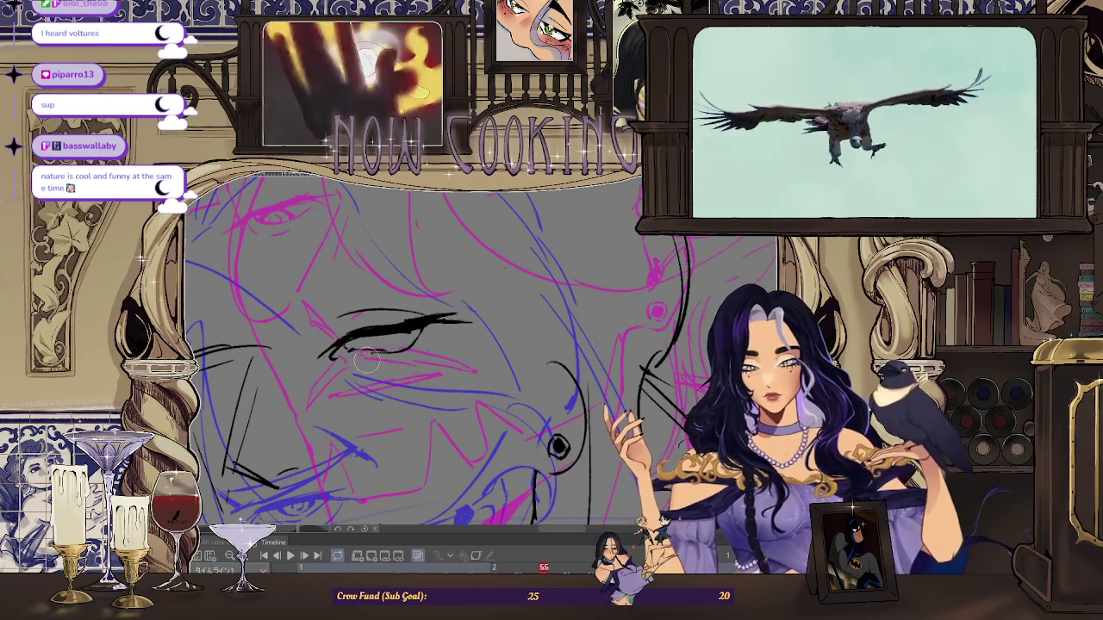
pyautogui.scroll(-2, 412, 343)
pyautogui.scroll(-1, 524, 443)
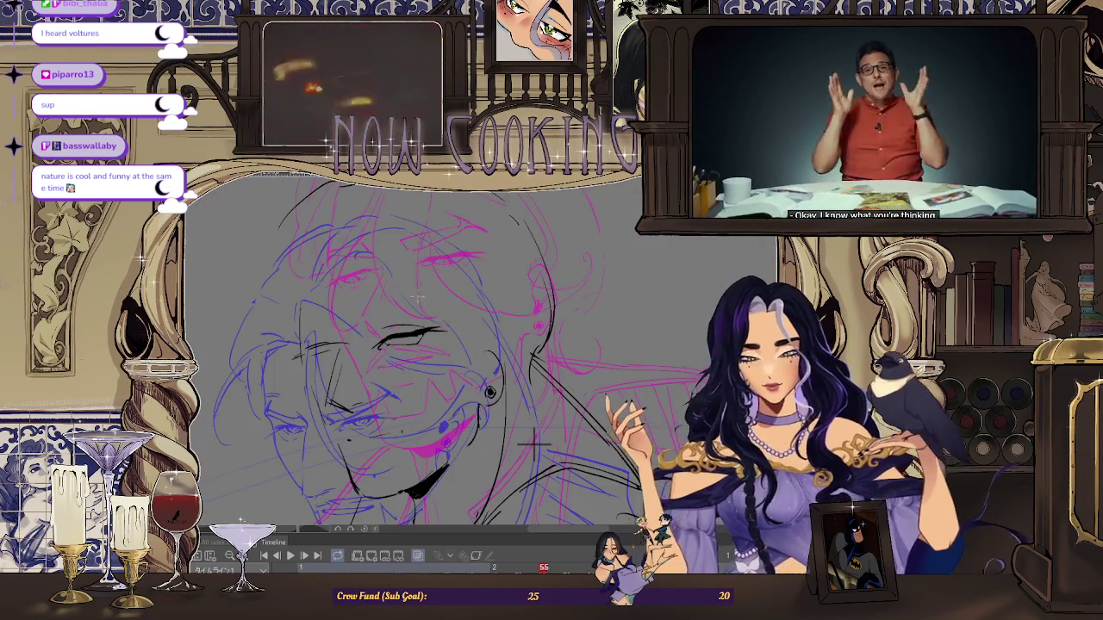
pyautogui.scroll(1, 567, 450)
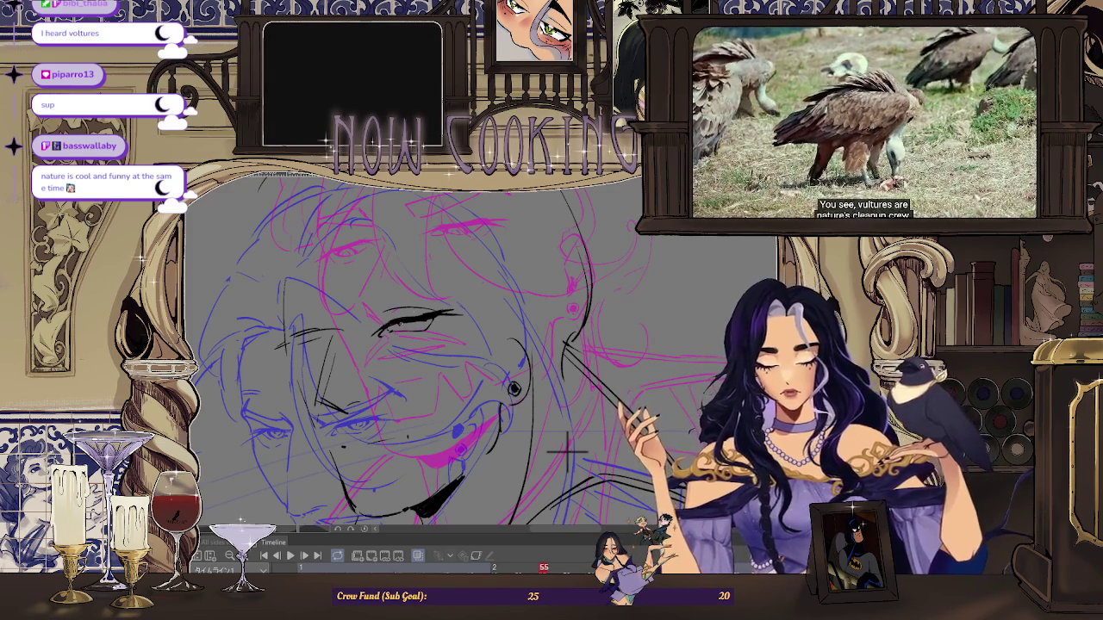
pyautogui.hotkey('ctrl', '+')
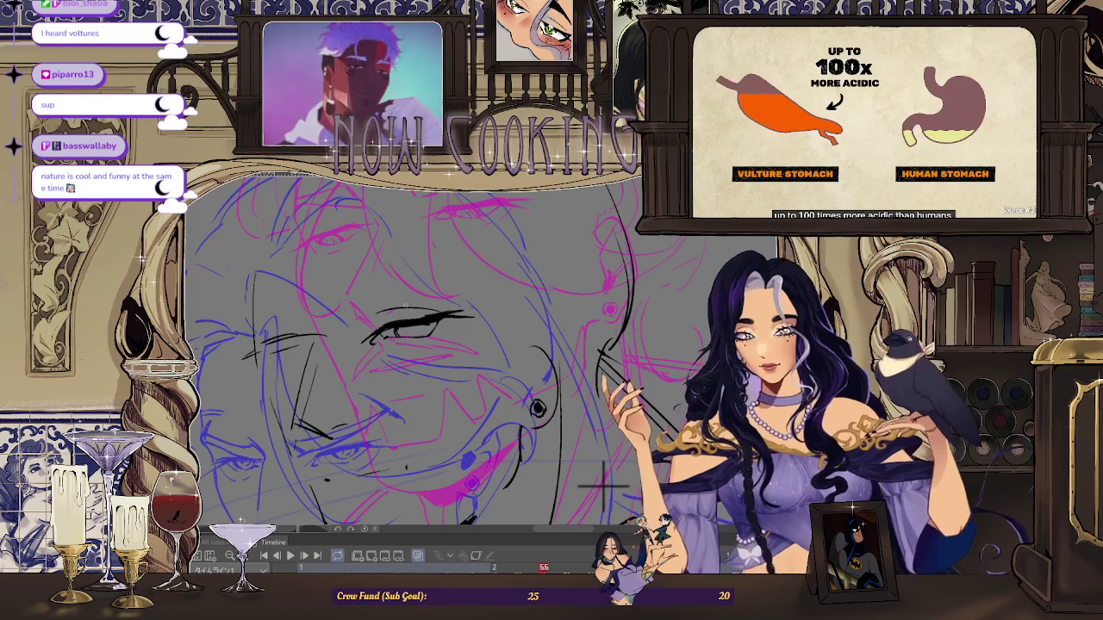
pyautogui.hotkey('ctrl', '+')
pyautogui.moveTo(579, 463); pyautogui.dragTo(569, 448)
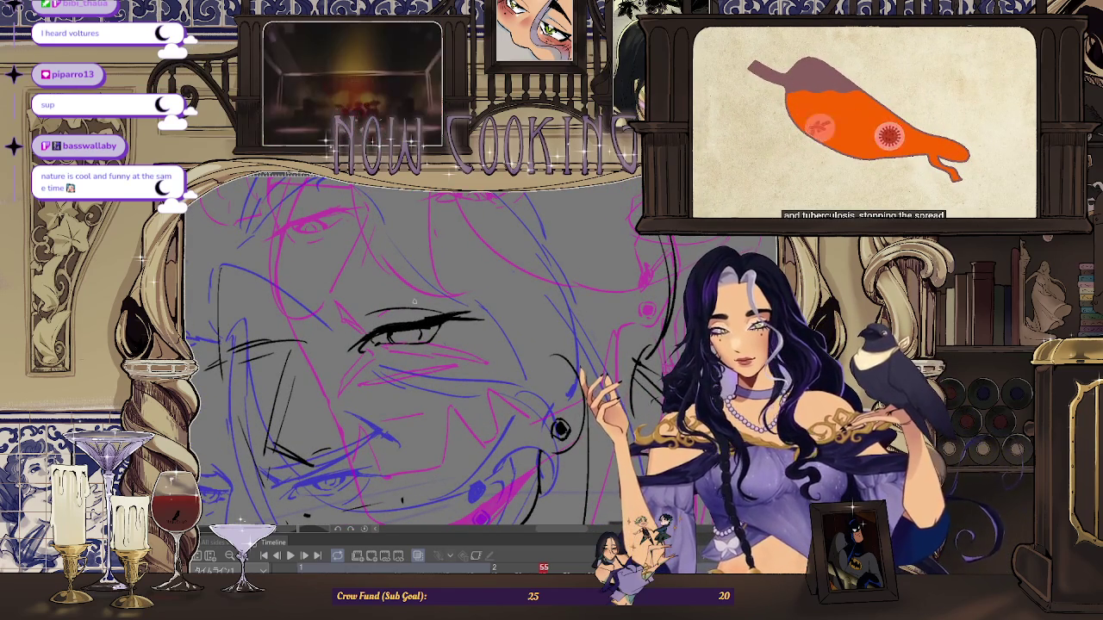
pyautogui.hotkey('ctrl', '+')
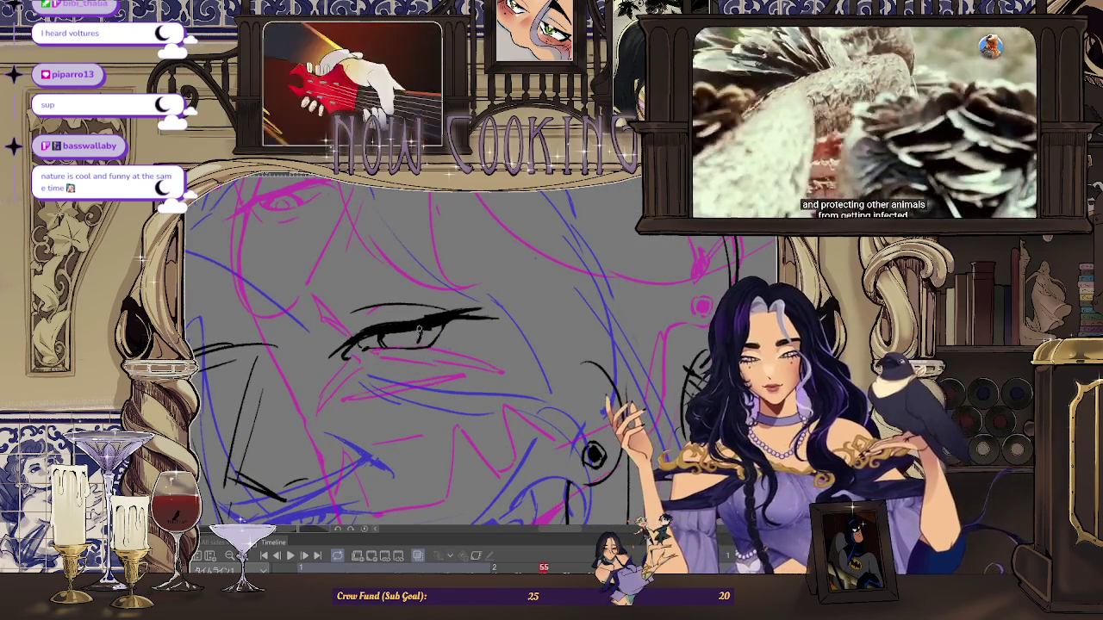
pyautogui.hotkey('ctrl', '-')
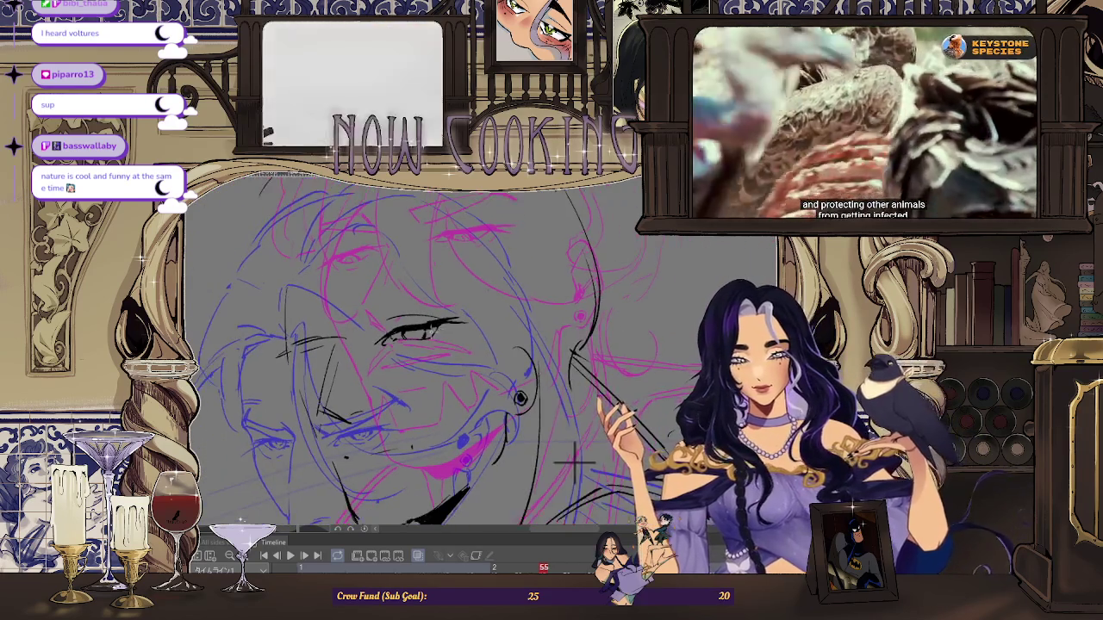
pyautogui.moveTo(586, 474); pyautogui.dragTo(603, 482)
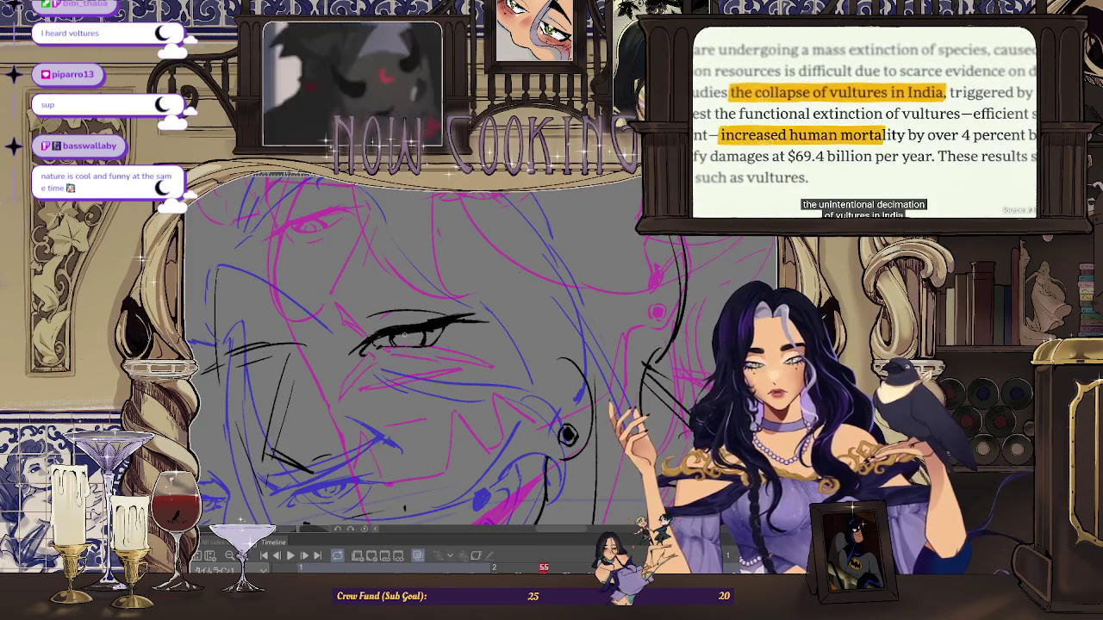
pyautogui.scroll(-3, 472, 319)
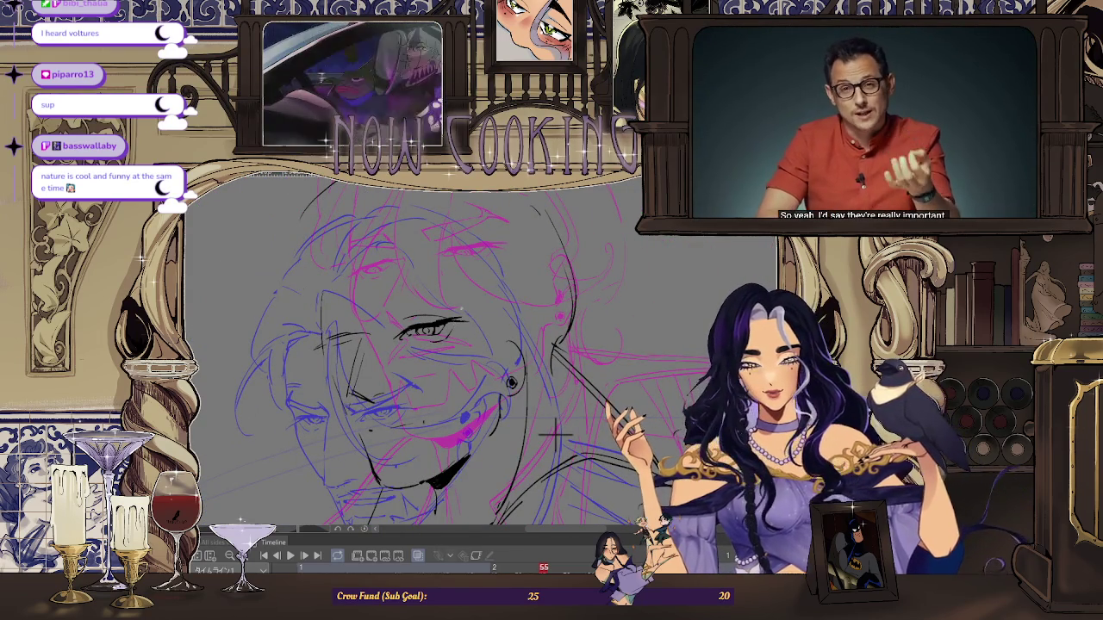
pyautogui.scroll(-2, 450, 316)
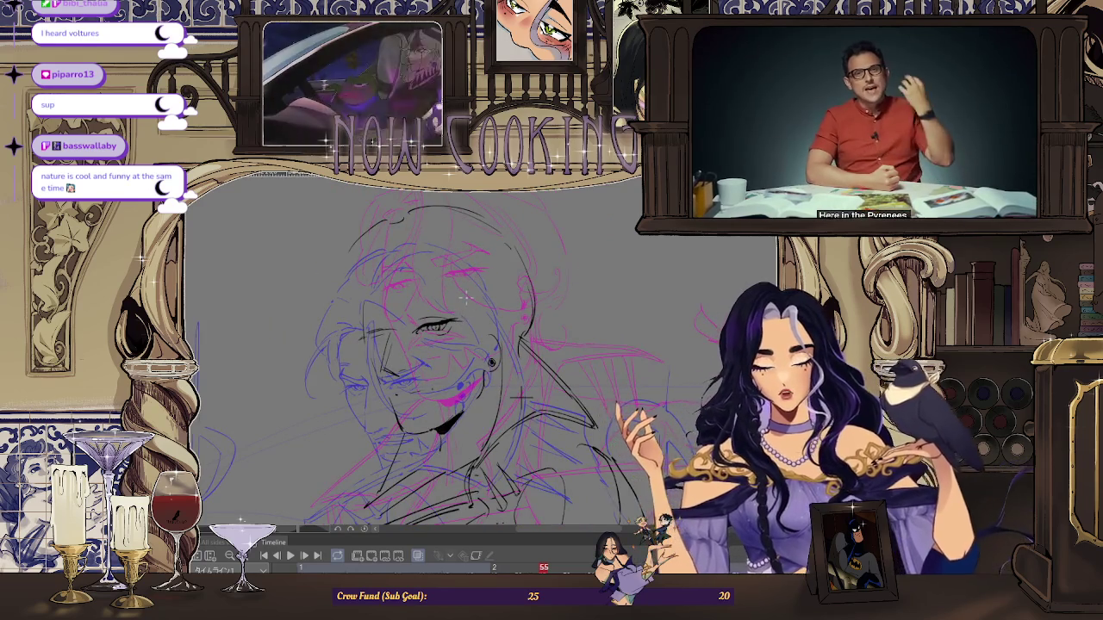
pyautogui.scroll(2, 450, 294)
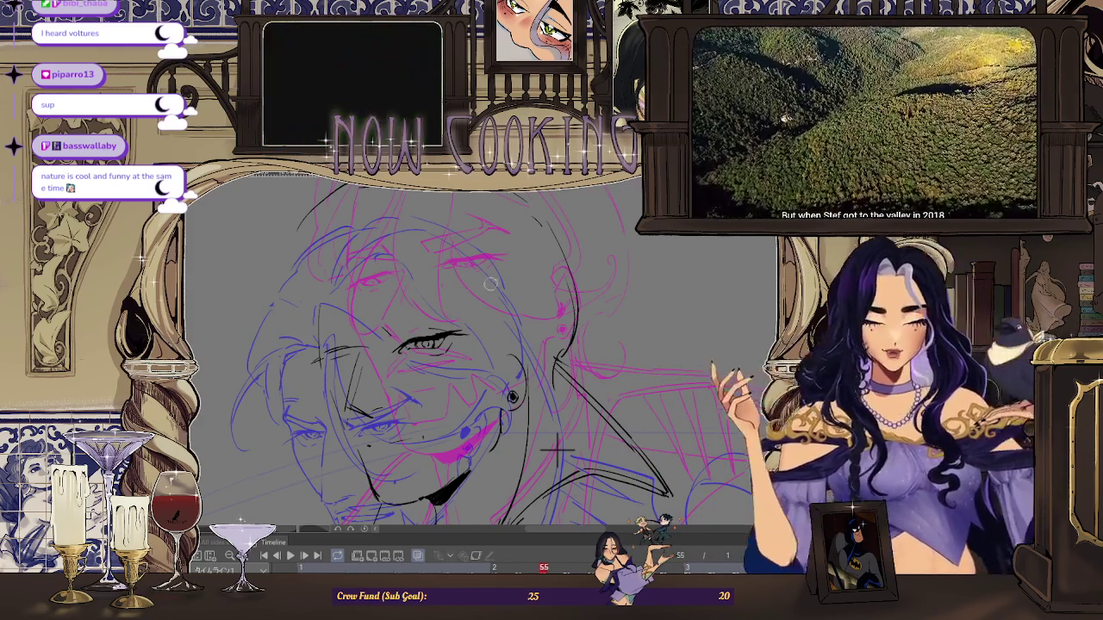
pyautogui.scroll(2, 453, 301)
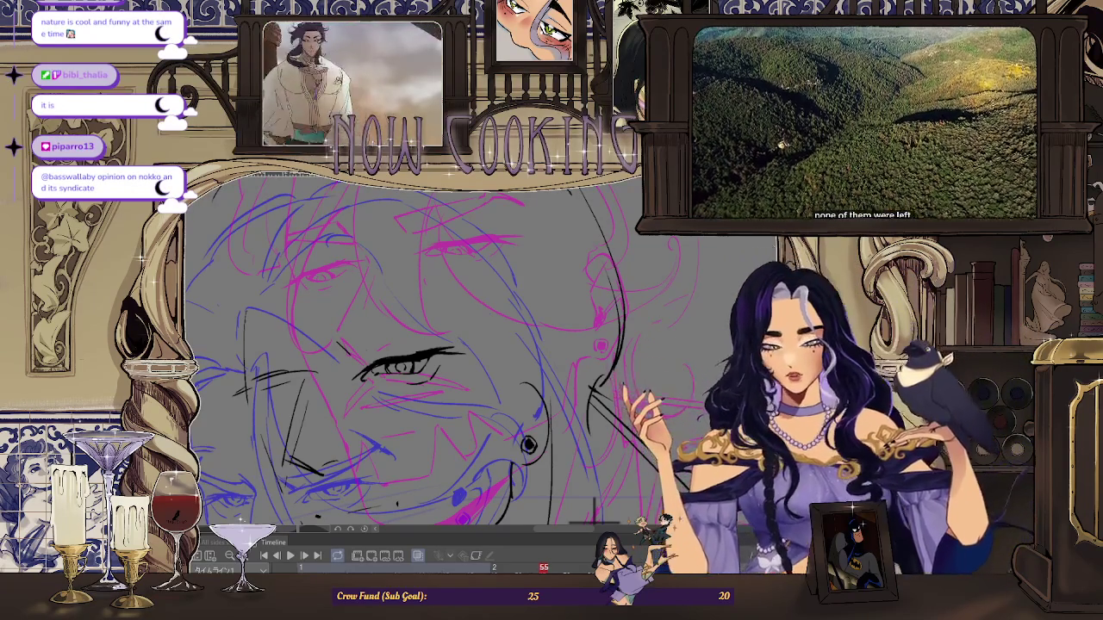
pyautogui.moveTo(594, 510)
pyautogui.mouseDown()
pyautogui.moveTo(601, 498)
pyautogui.moveTo(589, 486)
pyautogui.moveTo(599, 498)
pyautogui.mouseUp()
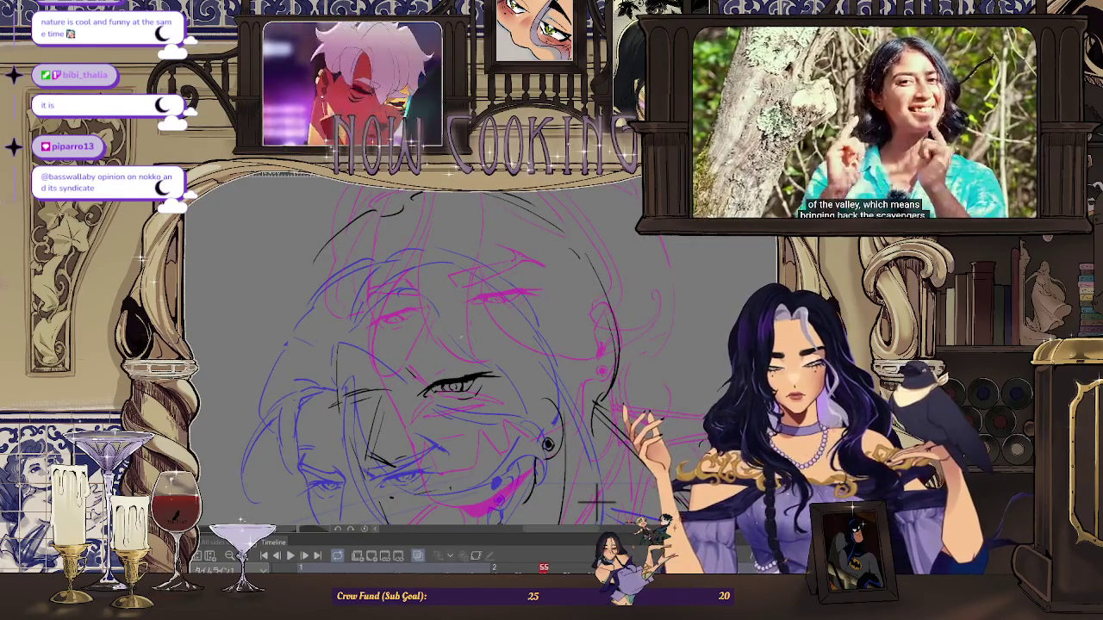
pyautogui.moveTo(599, 498); pyautogui.dragTo(512, 390)
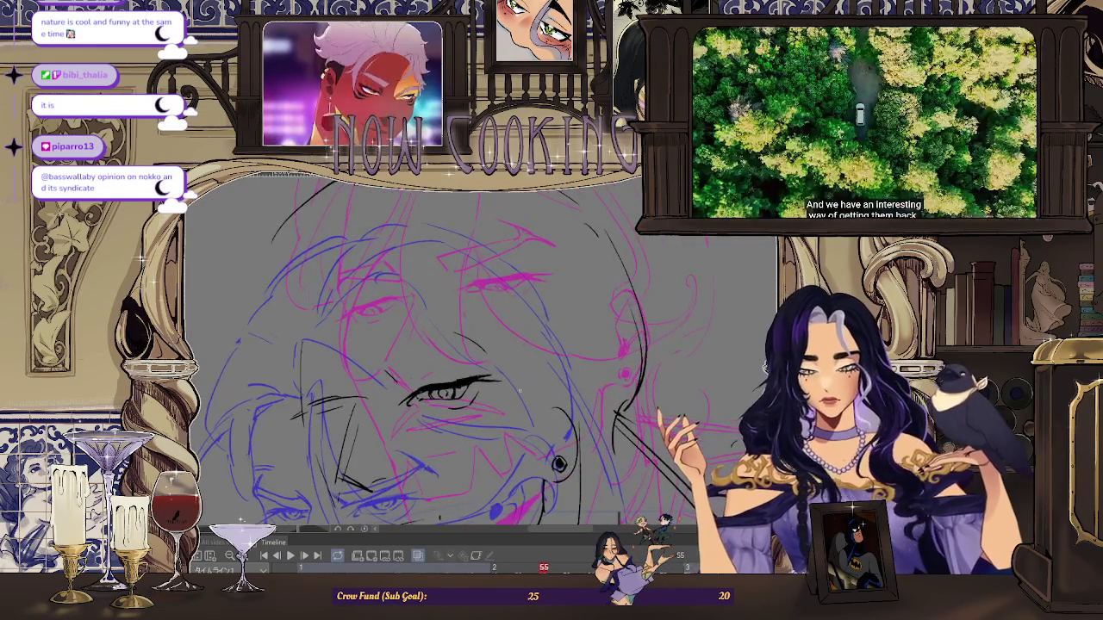
pyautogui.moveTo(472, 345); pyautogui.dragTo(577, 477)
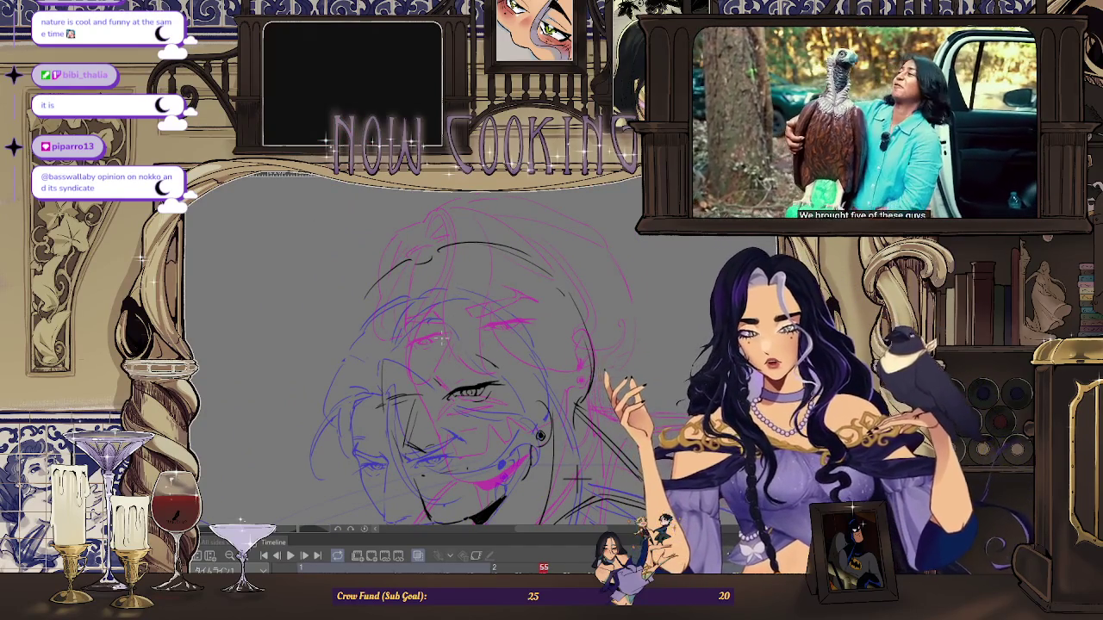
pyautogui.moveTo(576, 477); pyautogui.dragTo(584, 492)
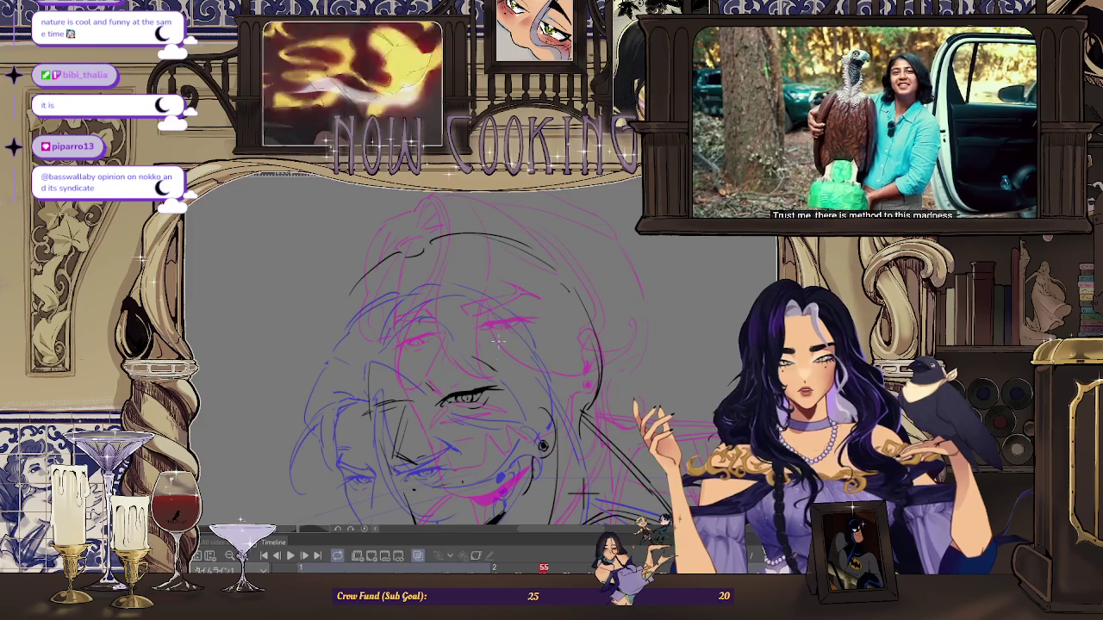
pyautogui.scroll(2, 496, 348)
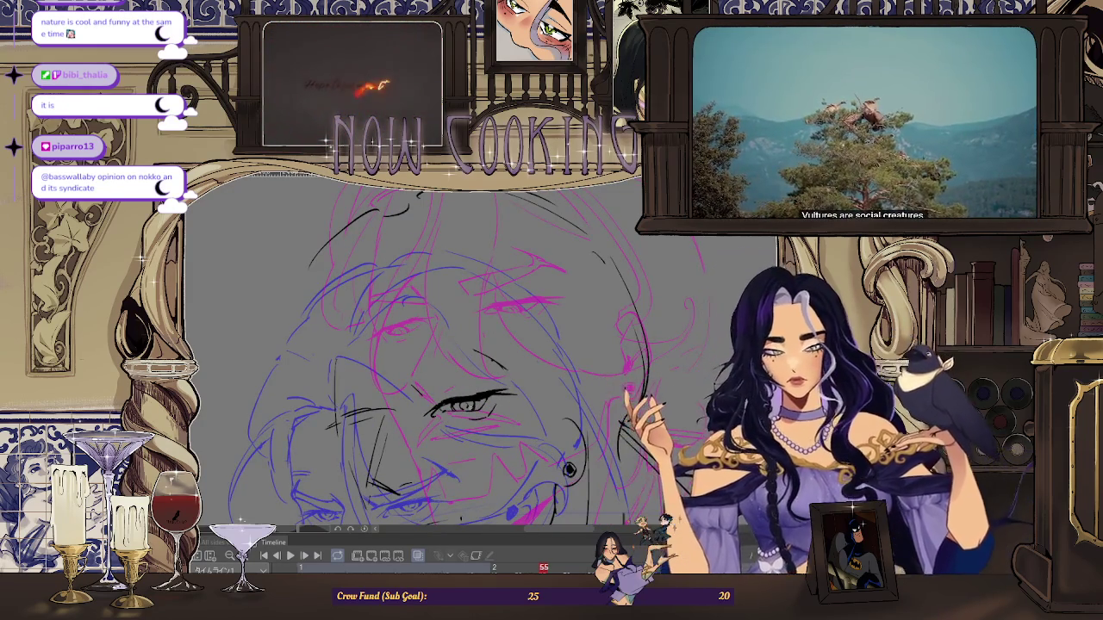
pyautogui.scroll(-2, 594, 486)
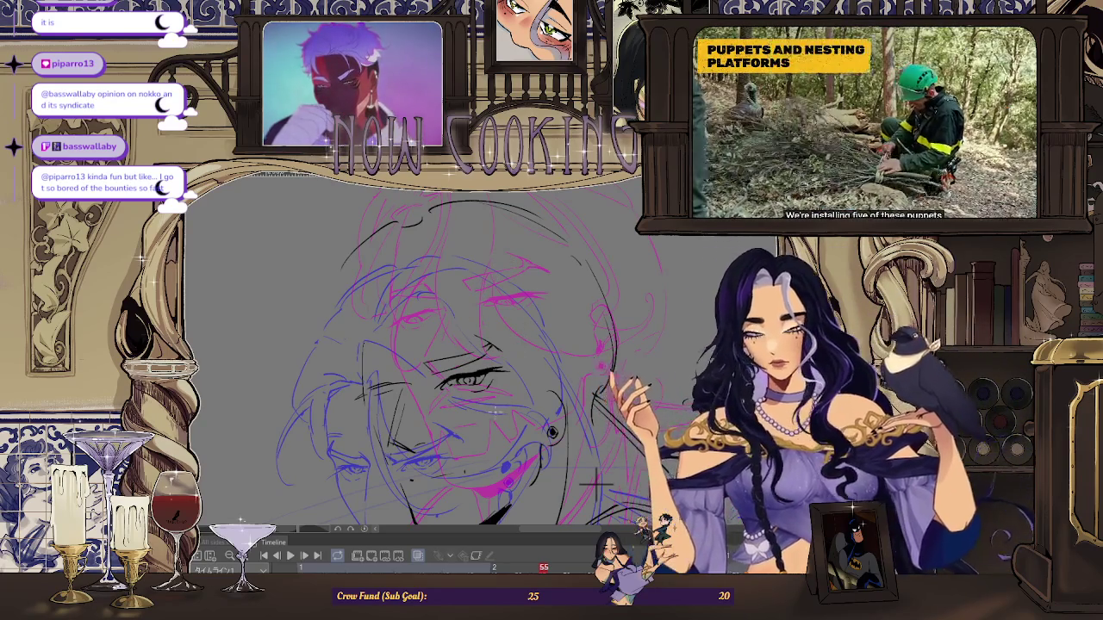
pyautogui.press('-')
pyautogui.press('-')
pyautogui.press('-')
pyautogui.press('-')
pyautogui.press('-')
pyautogui.press('-')
pyautogui.press('-')
pyautogui.press('-')
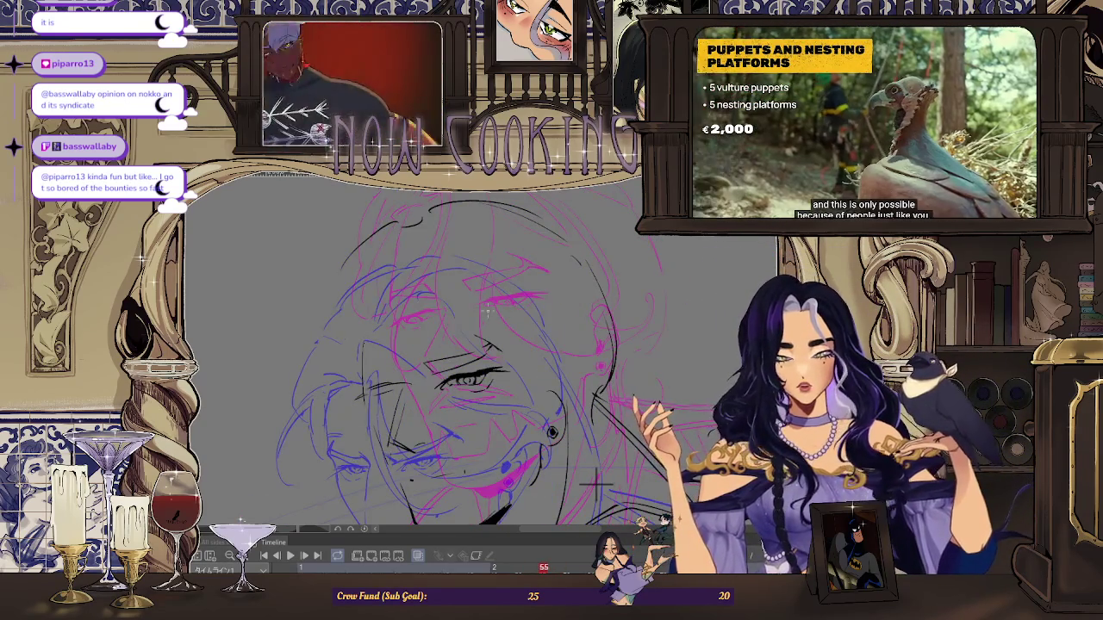
pyautogui.hotkey('ctrl', '+')
pyautogui.hotkey('ctrl', '+')
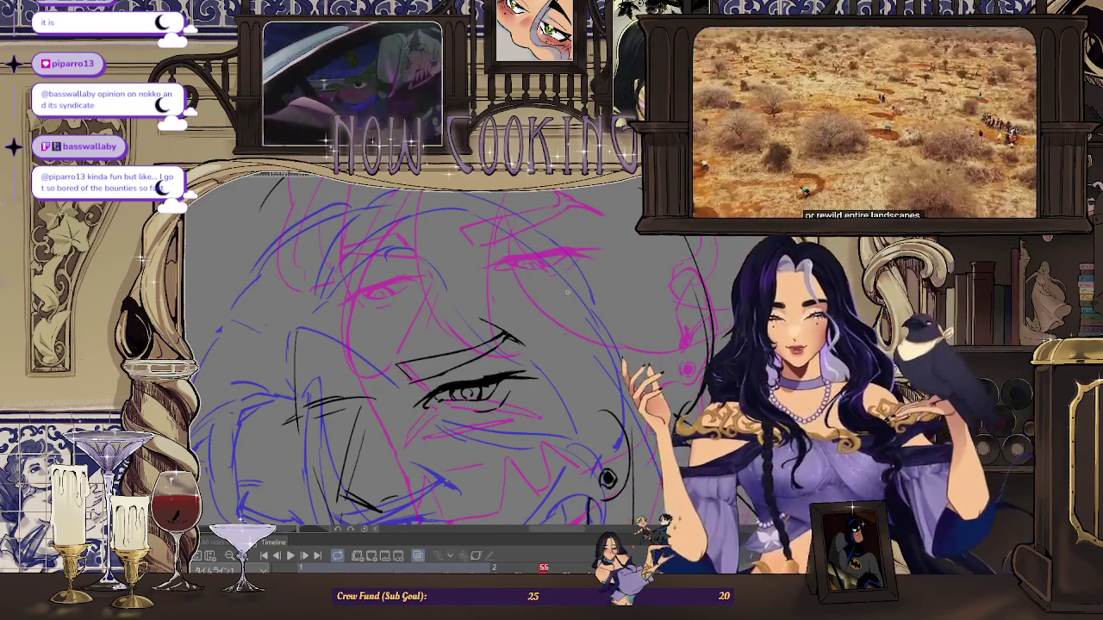
# - Zoom and tilt the canvas view until the frame 55 face lies sideways
pyautogui.scroll(2, 567, 293)
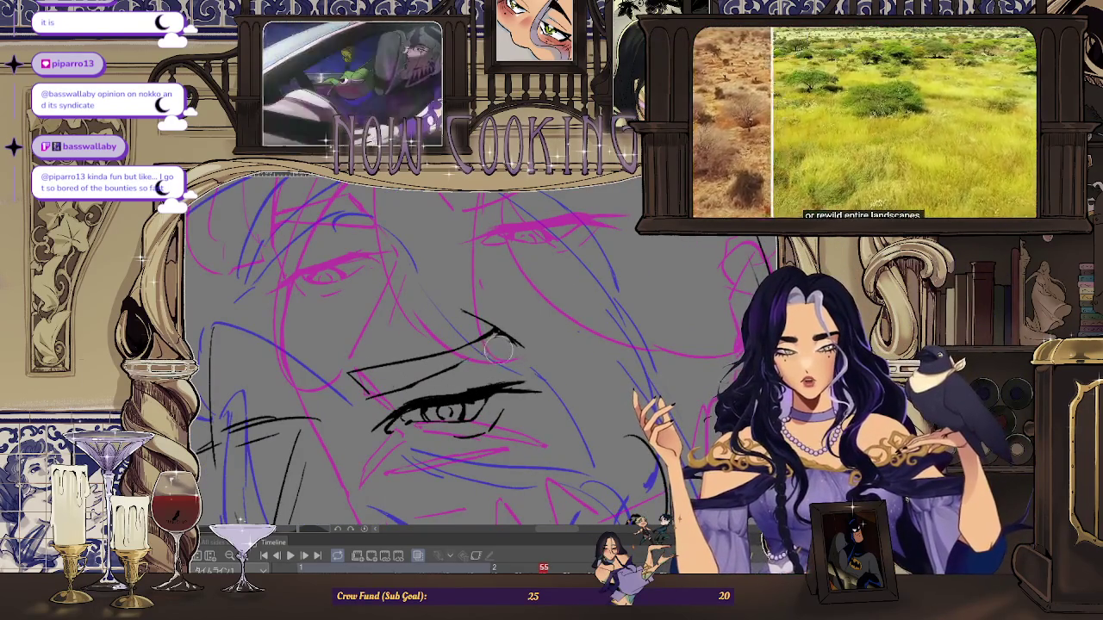
pyautogui.scroll(-2, 487, 342)
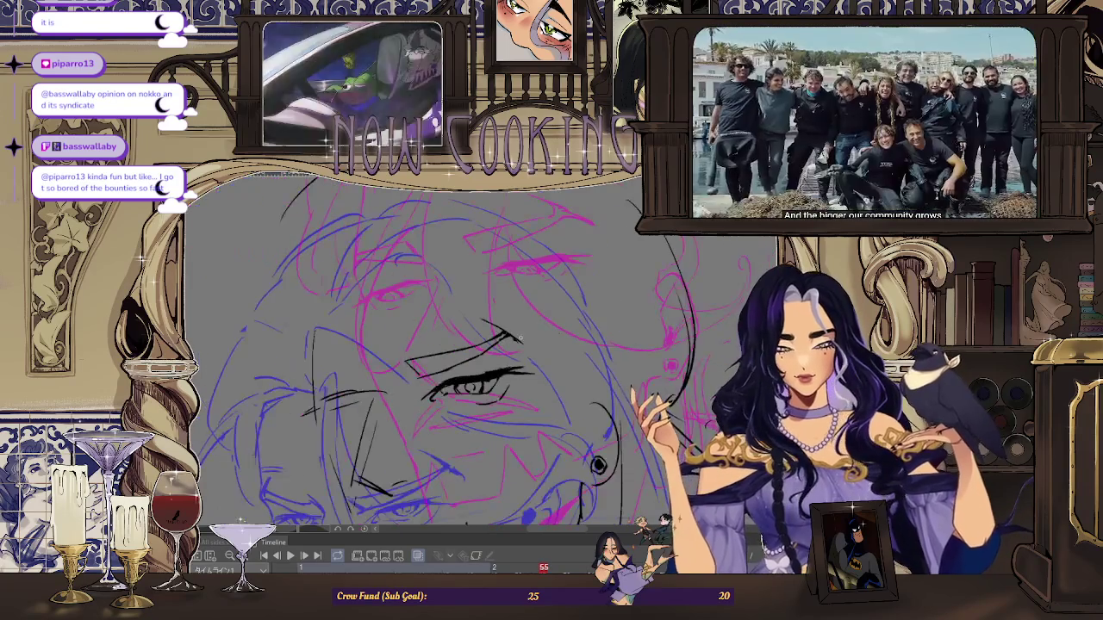
pyautogui.scroll(-2, 520, 338)
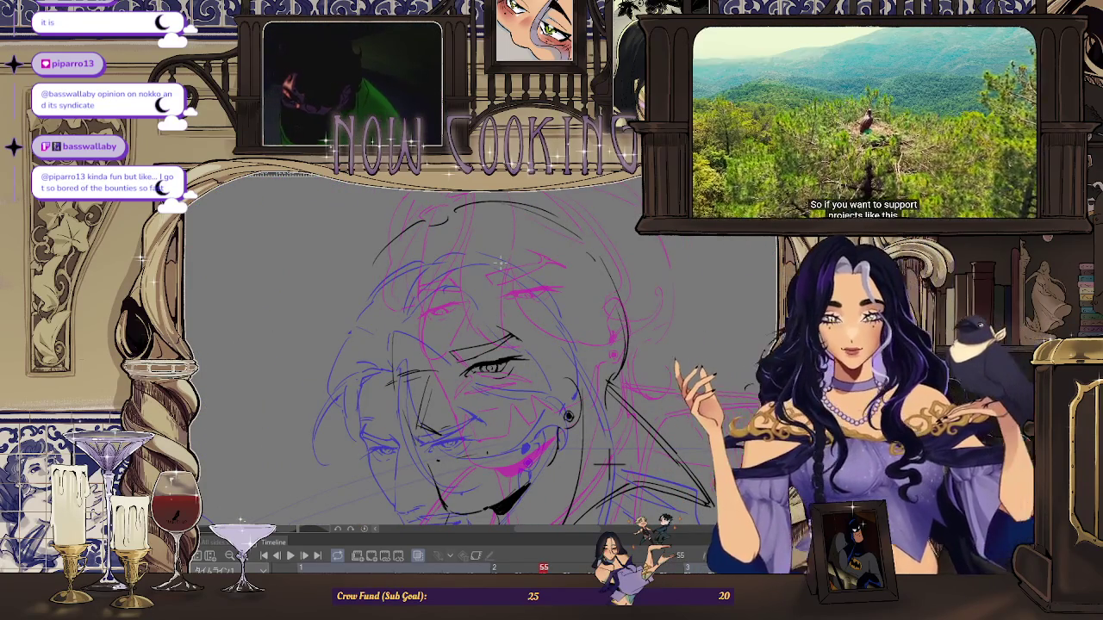
pyautogui.moveTo(609, 462); pyautogui.dragTo(377, 440)
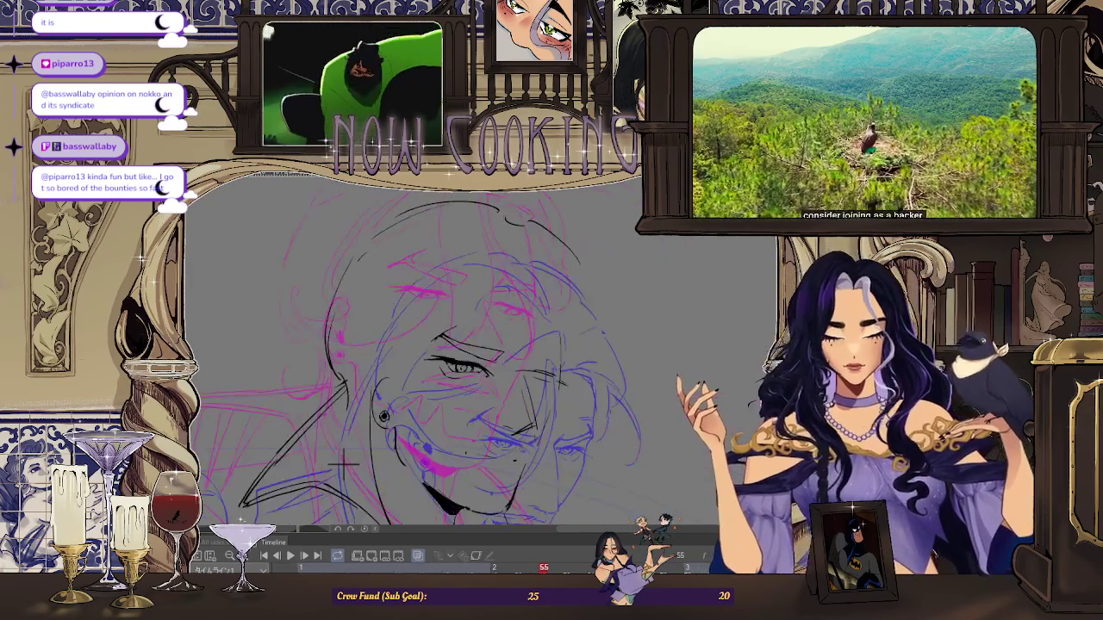
pyautogui.scroll(3, 552, 349)
pyautogui.moveTo(244, 487)
pyautogui.mouseDown()
pyautogui.moveTo(306, 456)
pyautogui.moveTo(259, 474)
pyautogui.mouseUp()
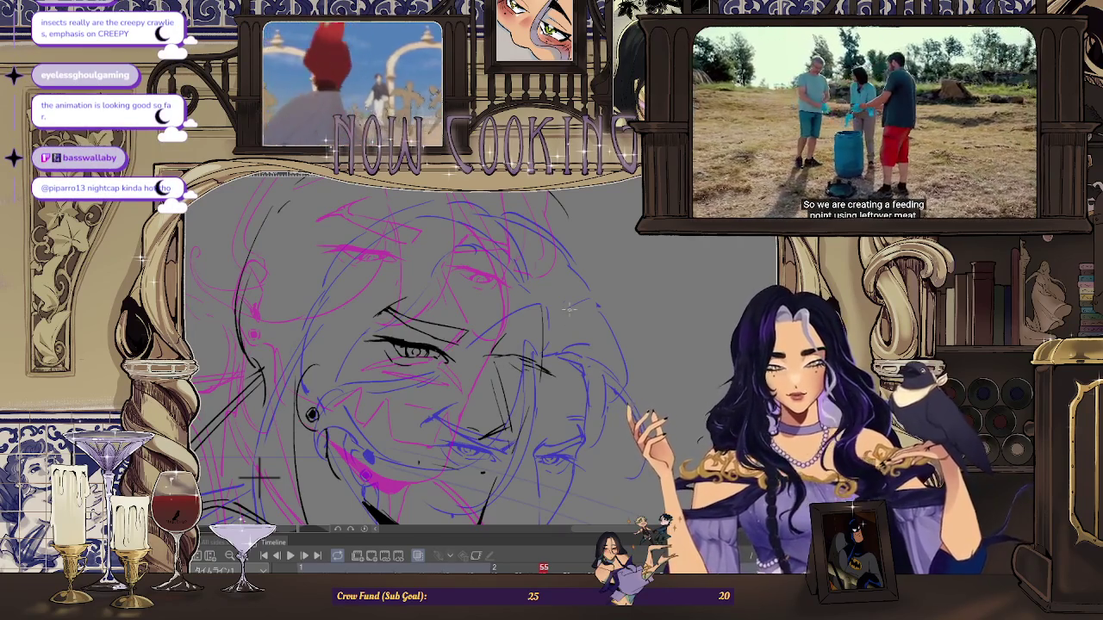
pyautogui.moveTo(569, 309); pyautogui.dragTo(482, 362)
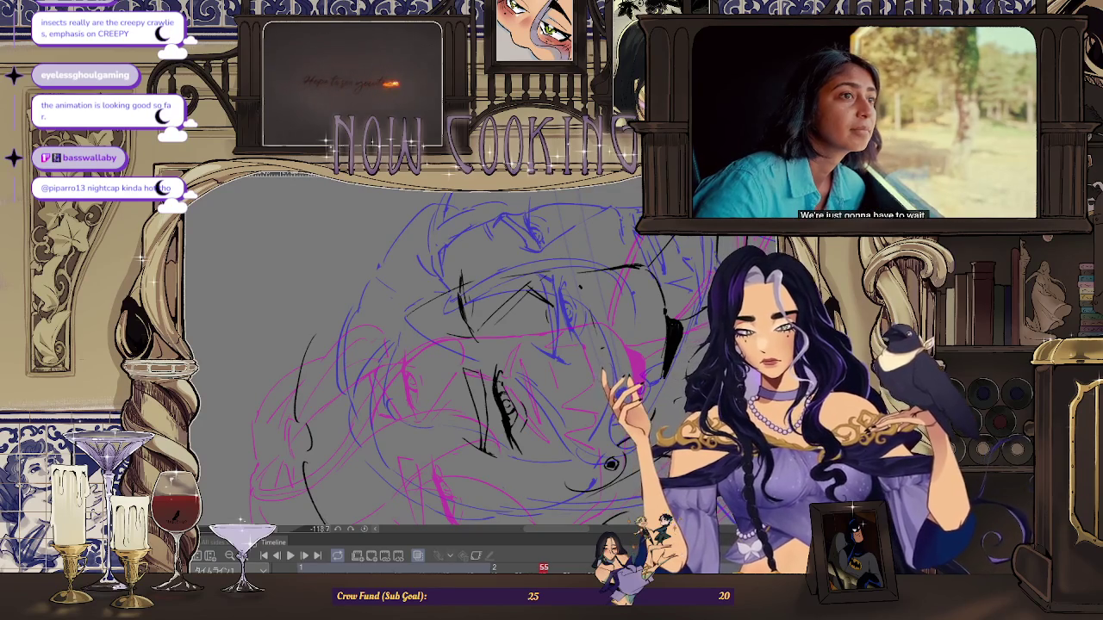
# - Reset the canvas rotation to upright, zoom in on the face, then flip to the next frame
pyautogui.press('h')
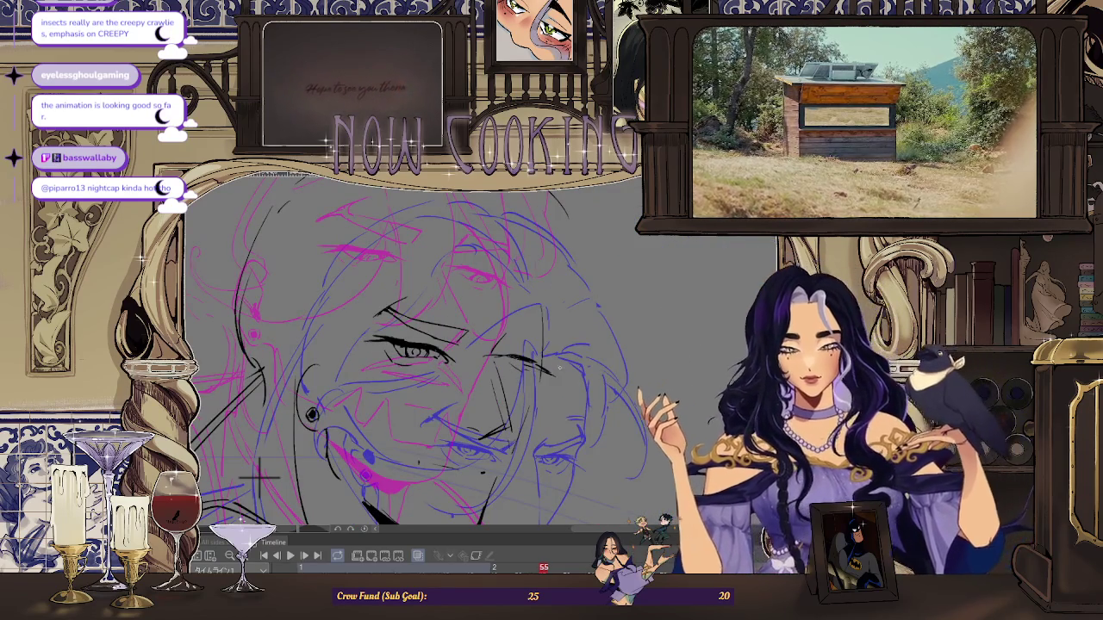
pyautogui.hotkey('ctrl', '+')
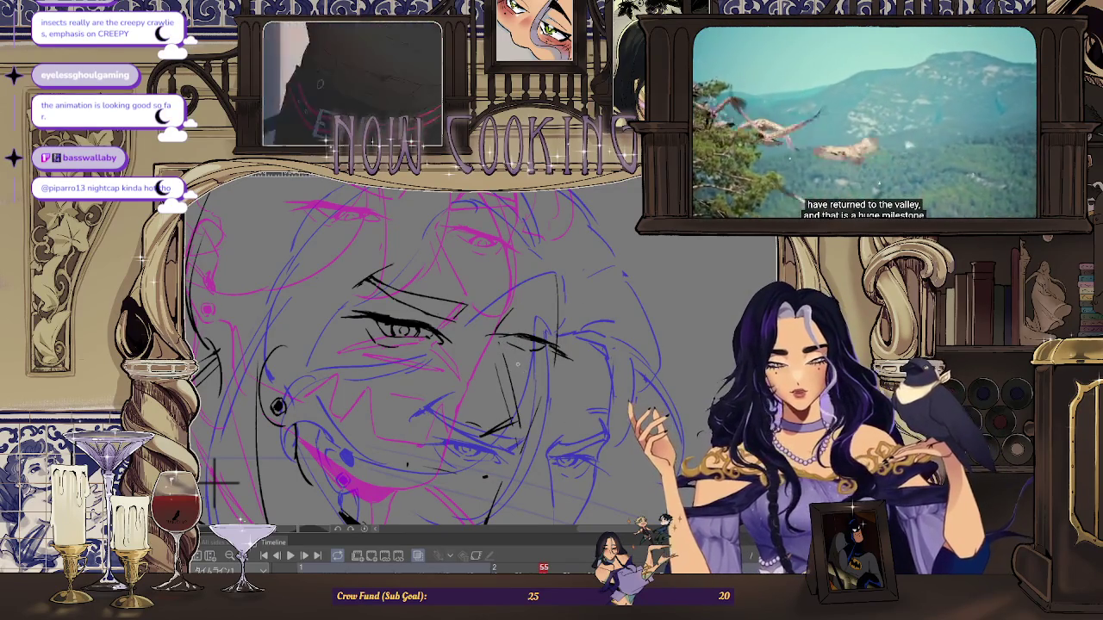
pyautogui.scroll(-2, 372, 420)
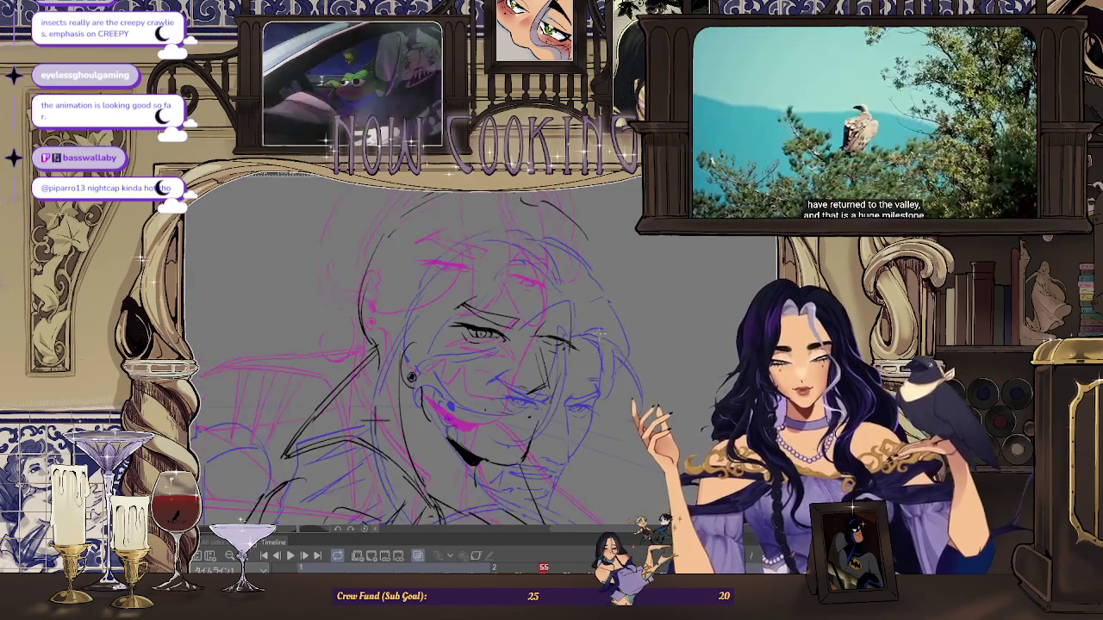
pyautogui.scroll(2, 372, 419)
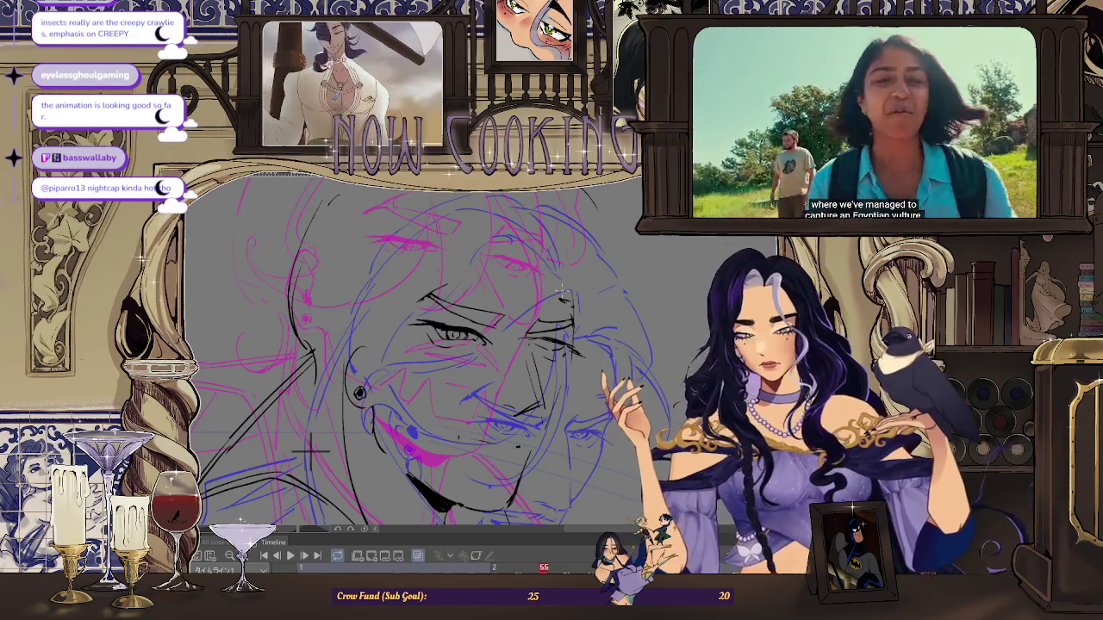
pyautogui.press('Right')
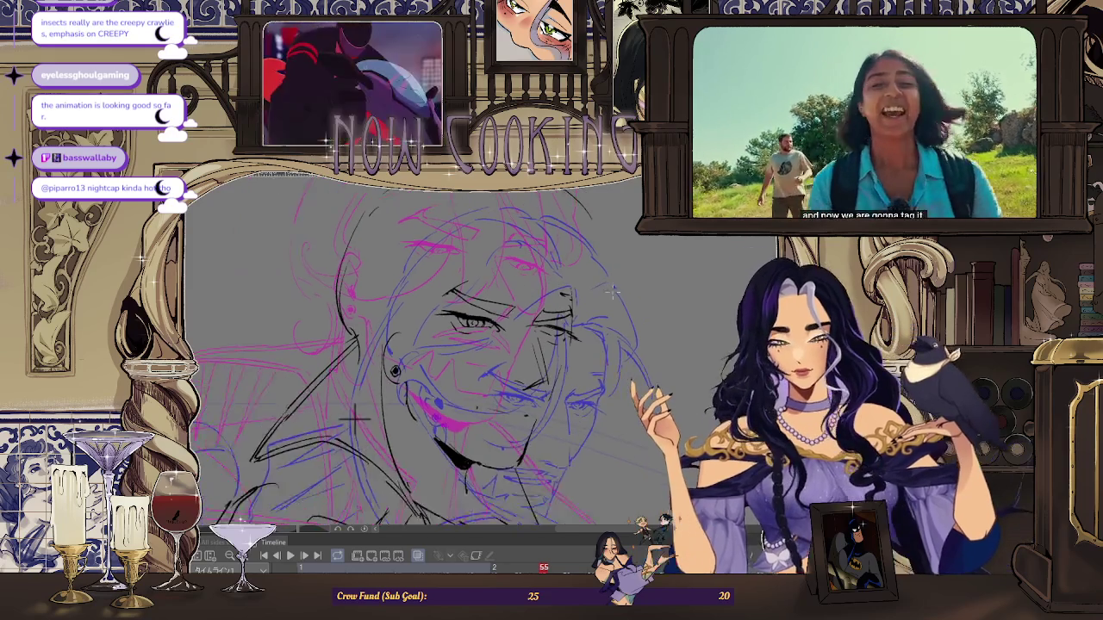
pyautogui.press('Right')
pyautogui.press('Left')
pyautogui.press('Left')
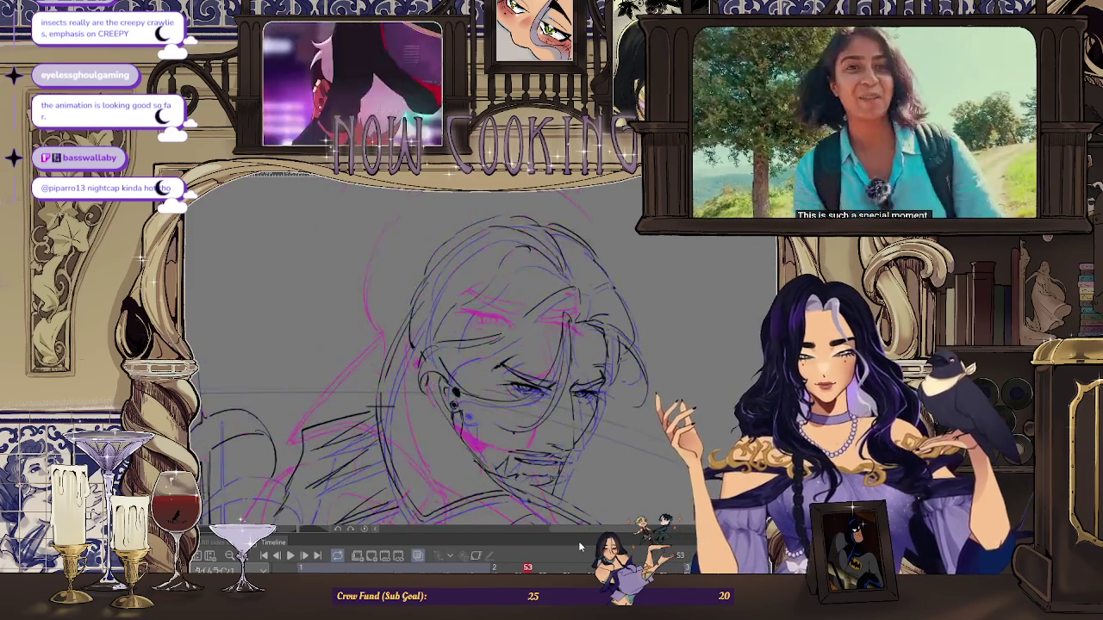
pyautogui.press('Right')
pyautogui.press('Right')
pyautogui.press('Right')
pyautogui.press('Right')
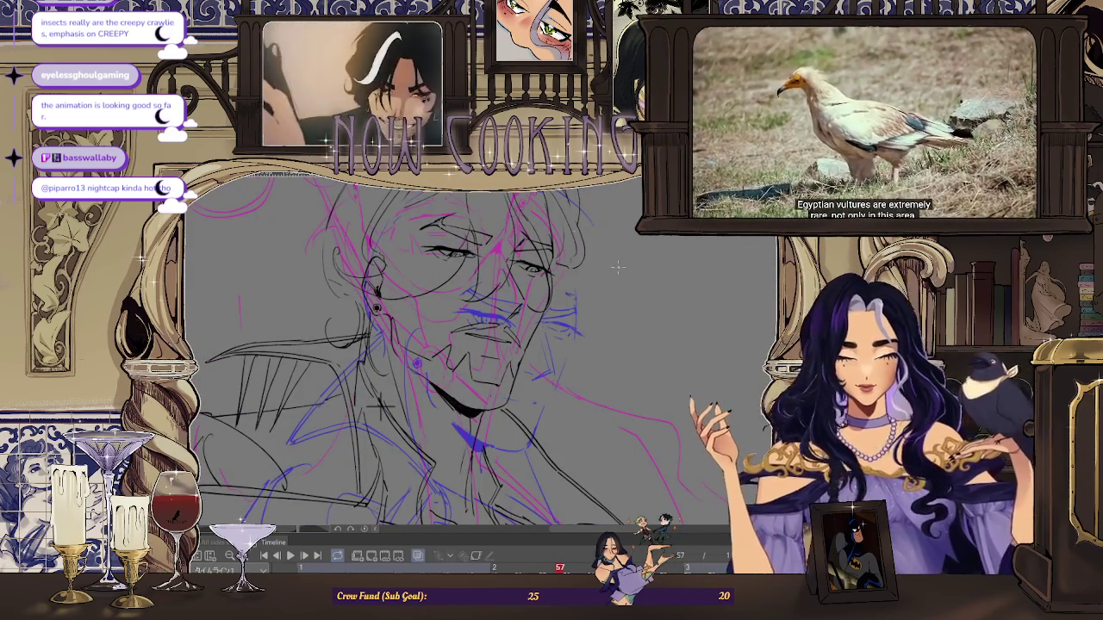
pyautogui.press('Right')
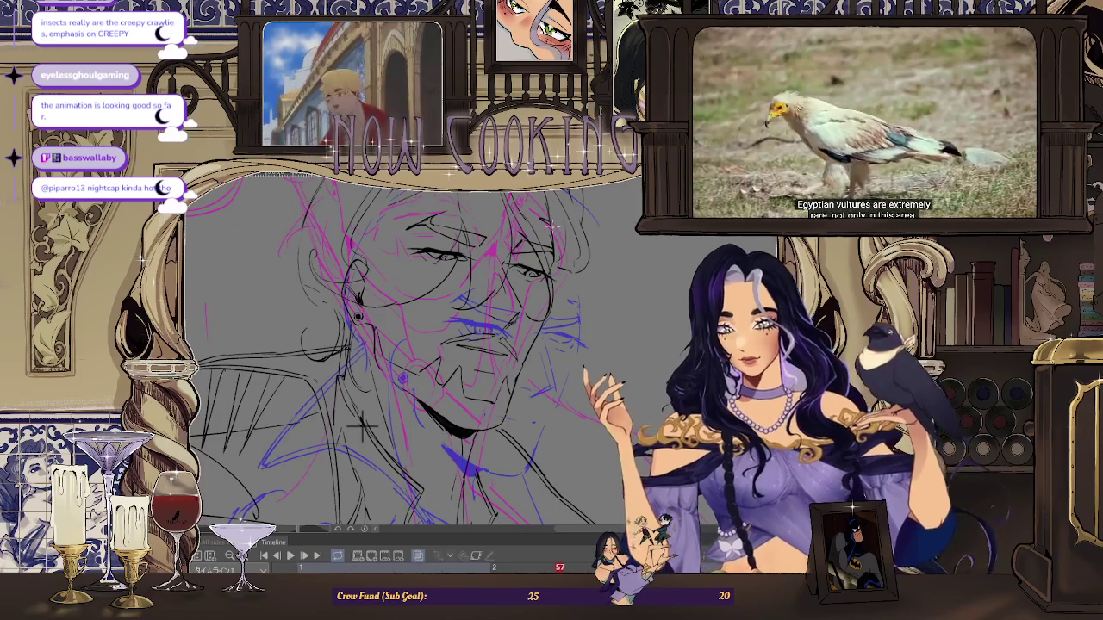
pyautogui.press('Left')
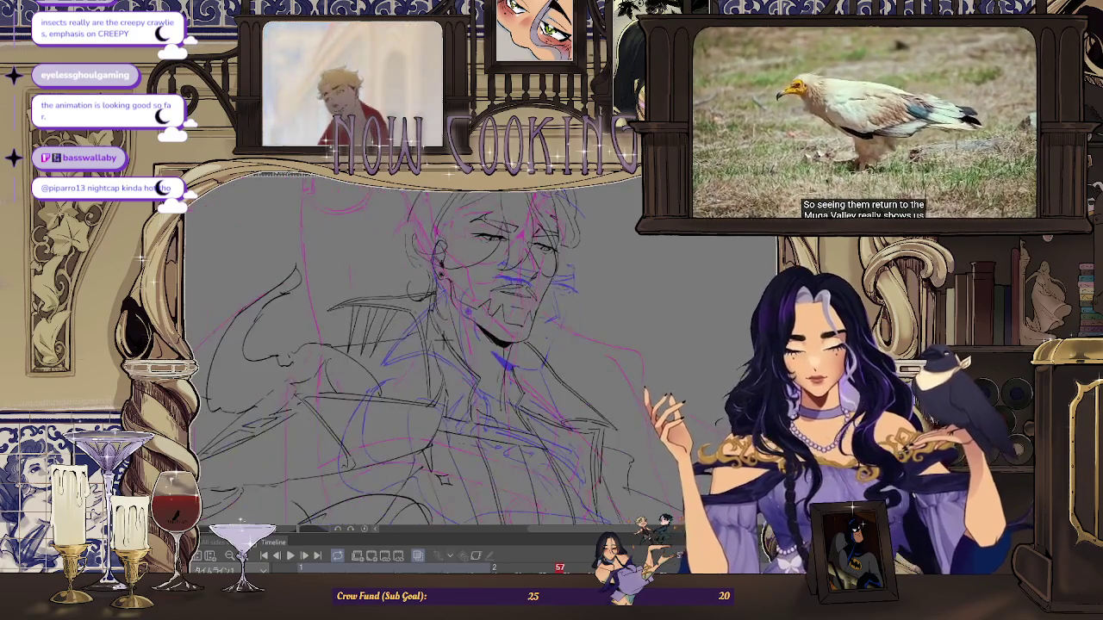
pyautogui.press('Left')
pyautogui.press('Left')
pyautogui.press('Left')
pyautogui.press('Right')
pyautogui.press('Right')
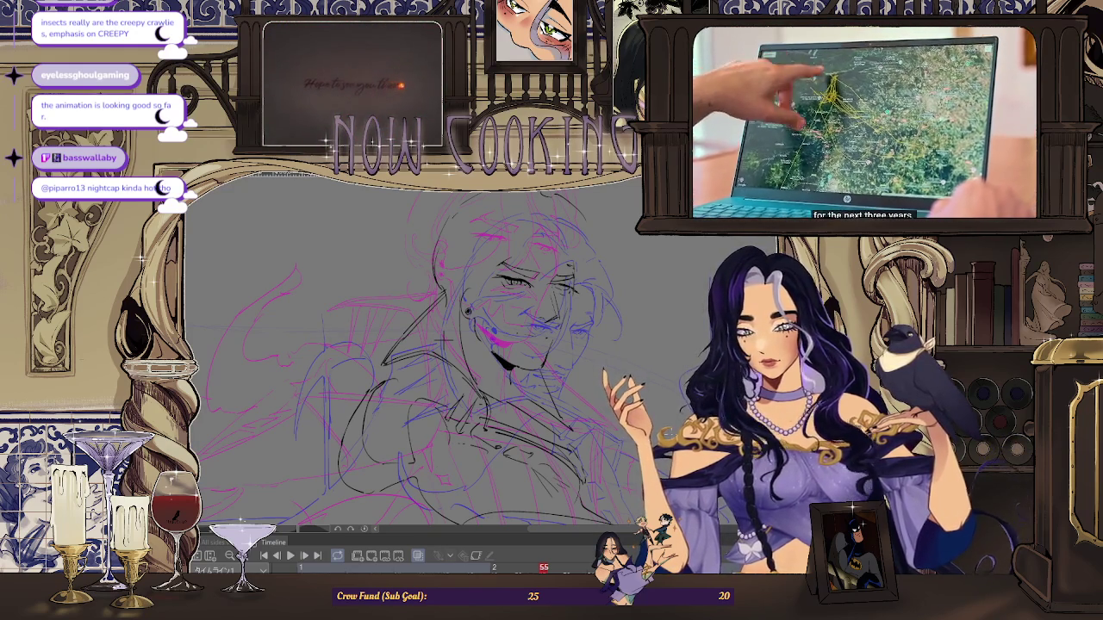
pyautogui.scroll(1, 601, 232)
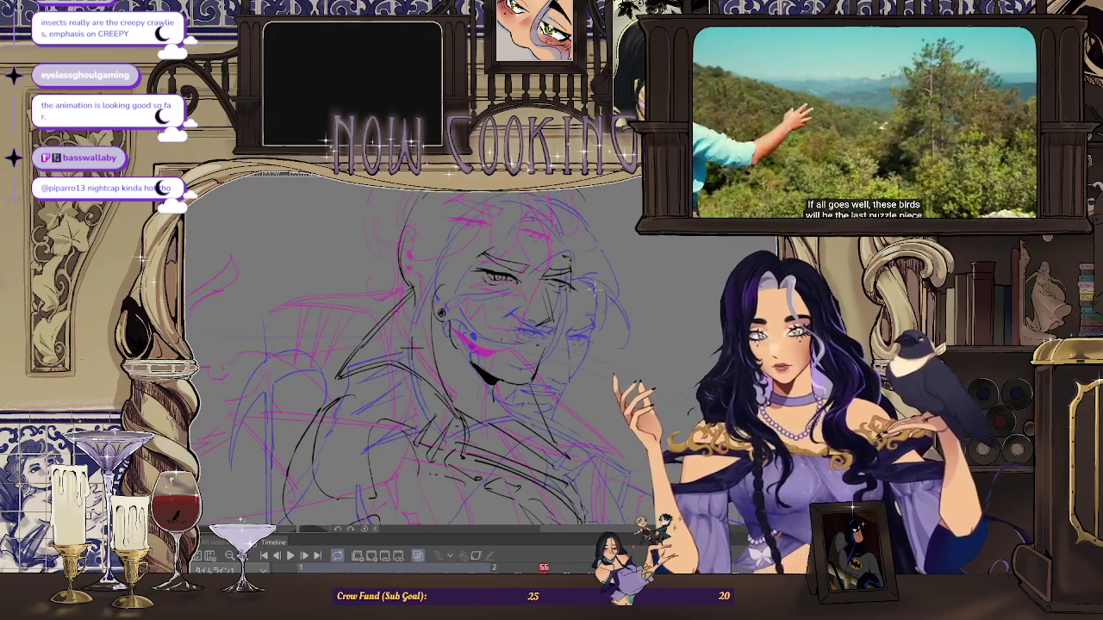
pyautogui.scroll(2, 576, 306)
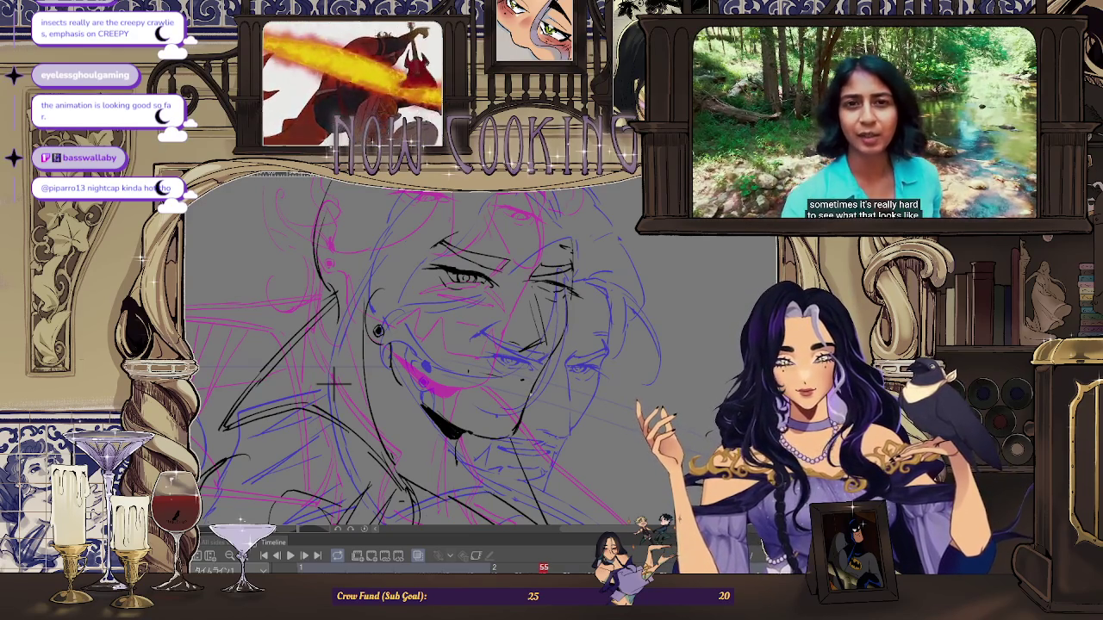
pyautogui.scroll(-2, 521, 388)
pyautogui.scroll(2, 521, 388)
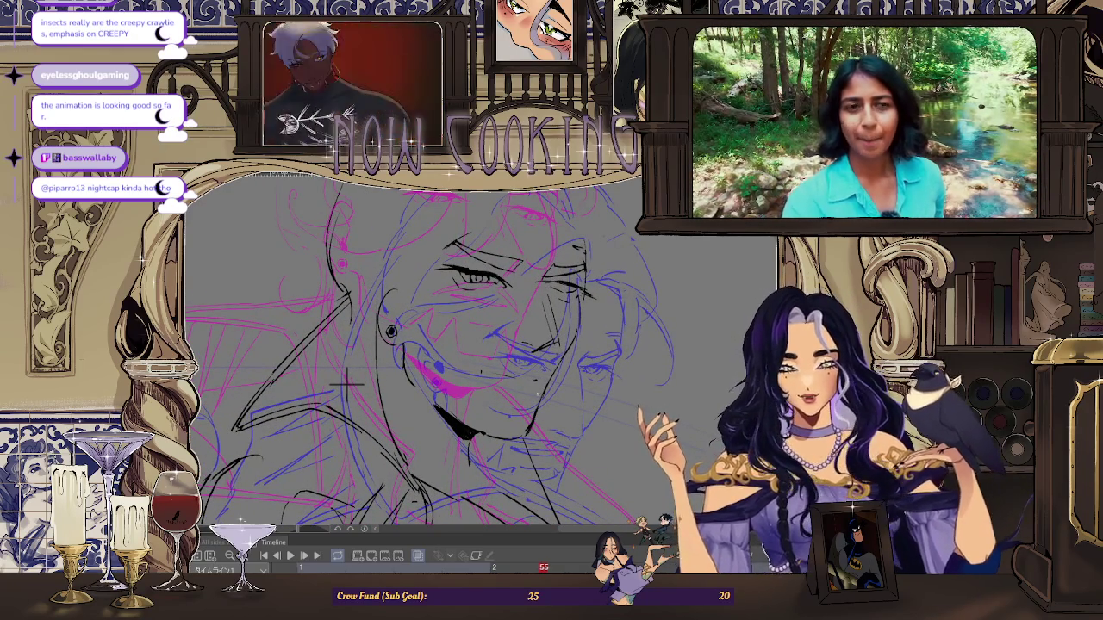
pyautogui.scroll(-2, 586, 424)
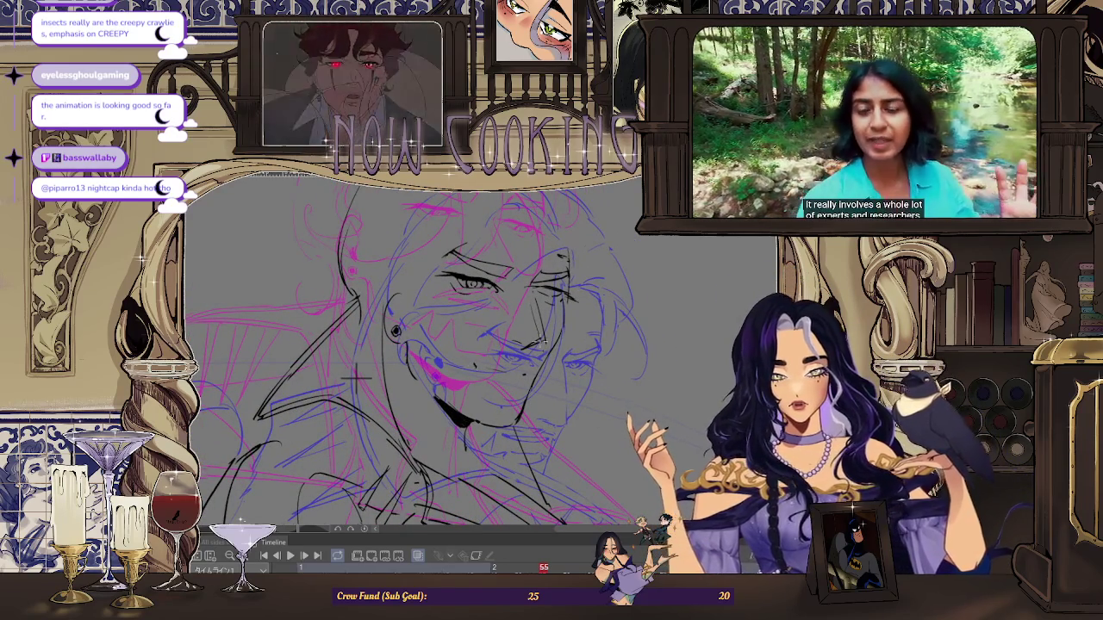
pyautogui.scroll(2, 355, 377)
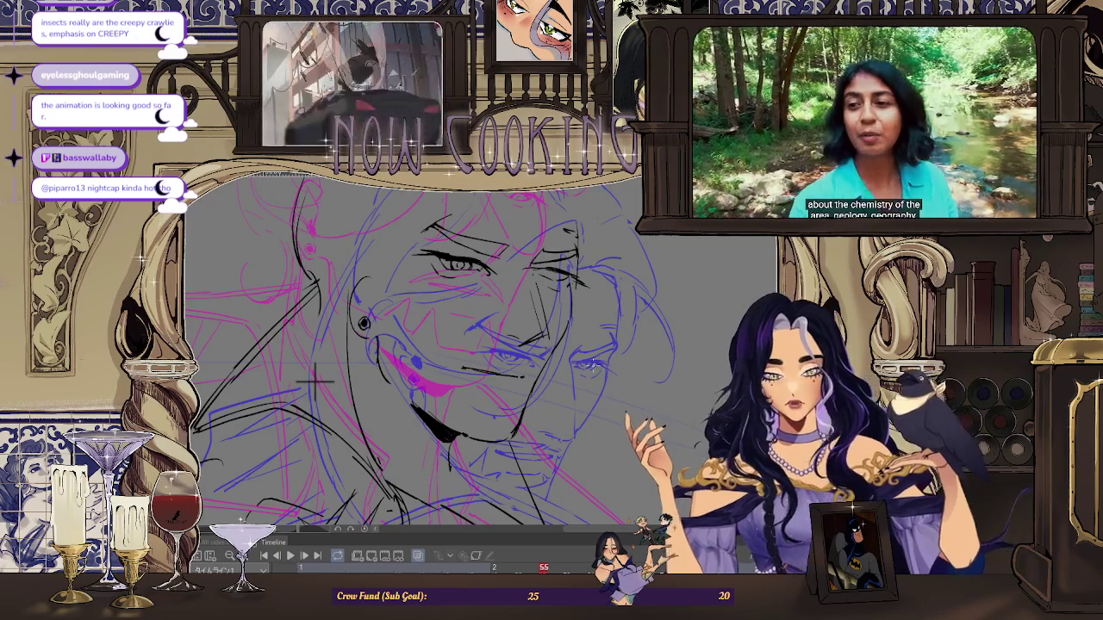
pyautogui.scroll(2, 459, 373)
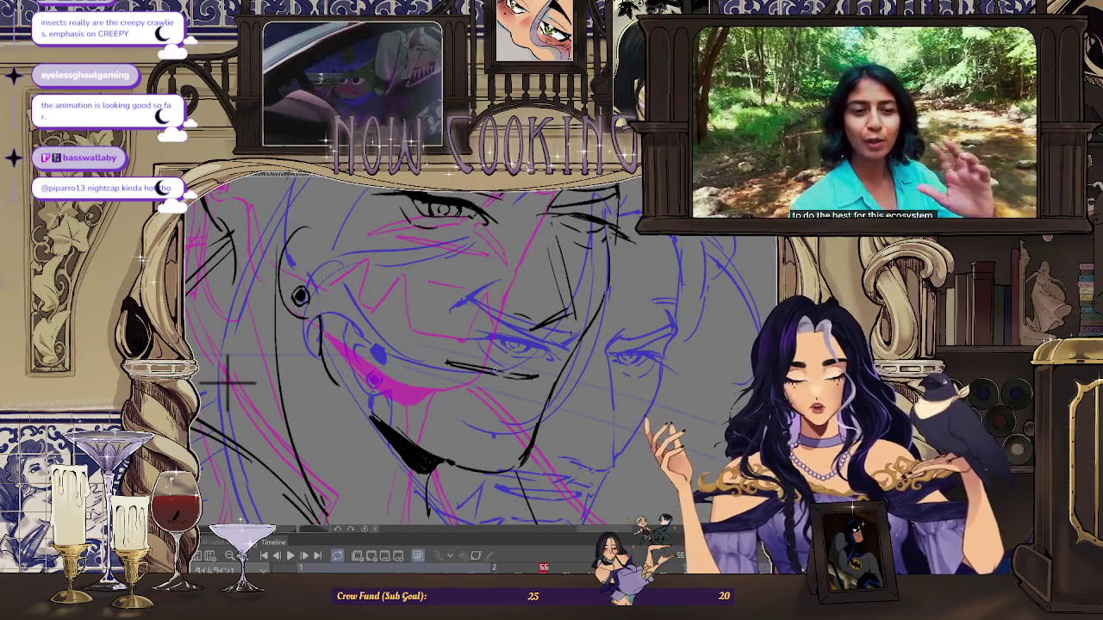
pyautogui.scroll(-2, 228, 379)
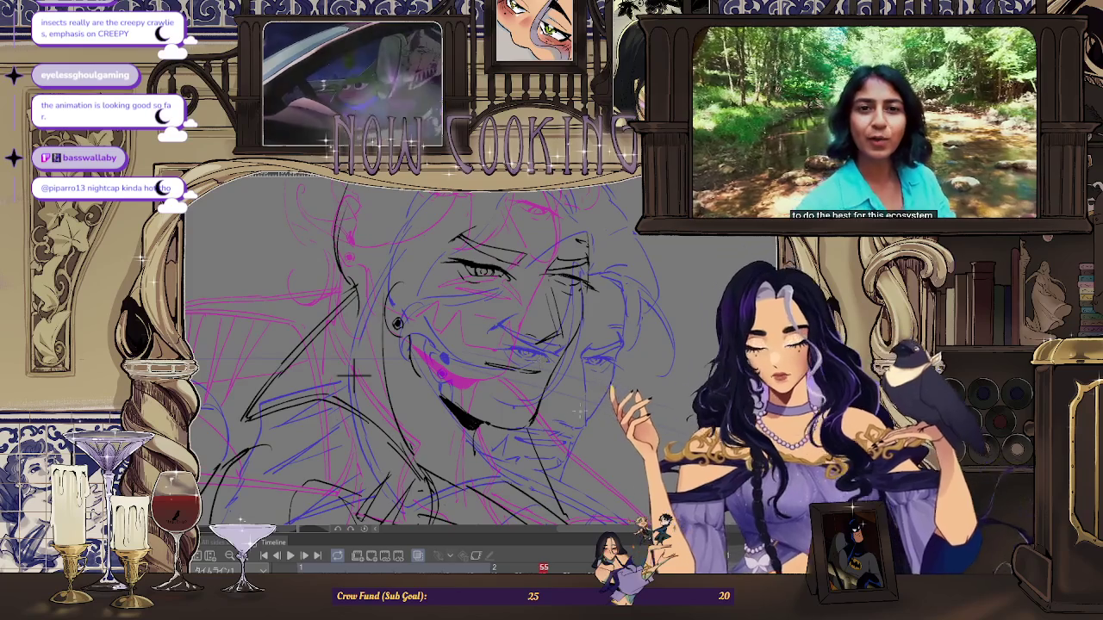
pyautogui.moveTo(358, 375); pyautogui.dragTo(370, 385)
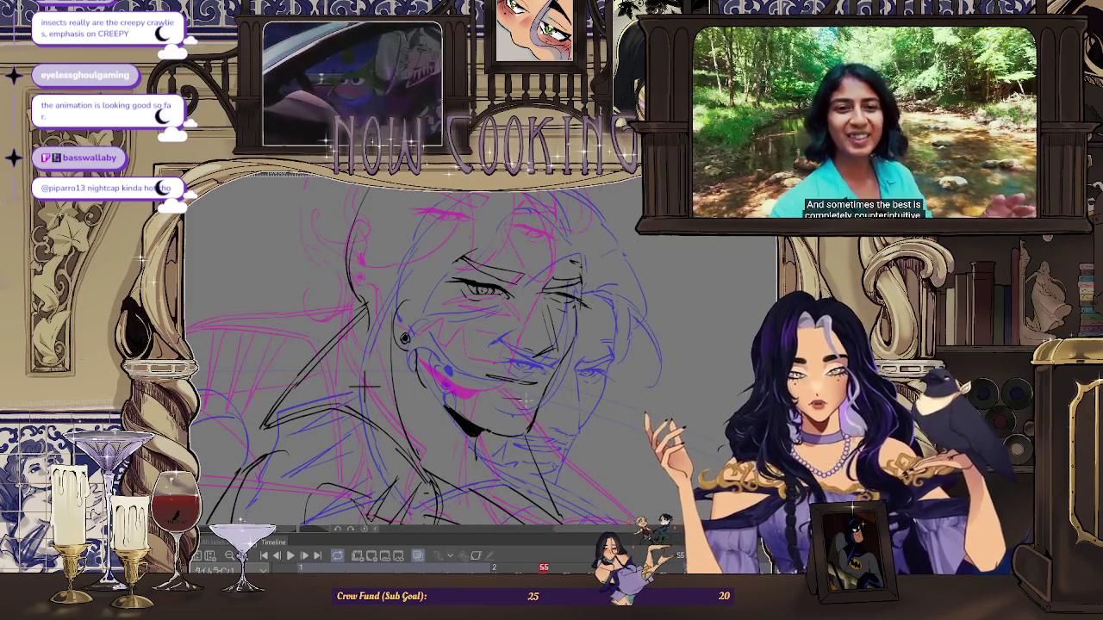
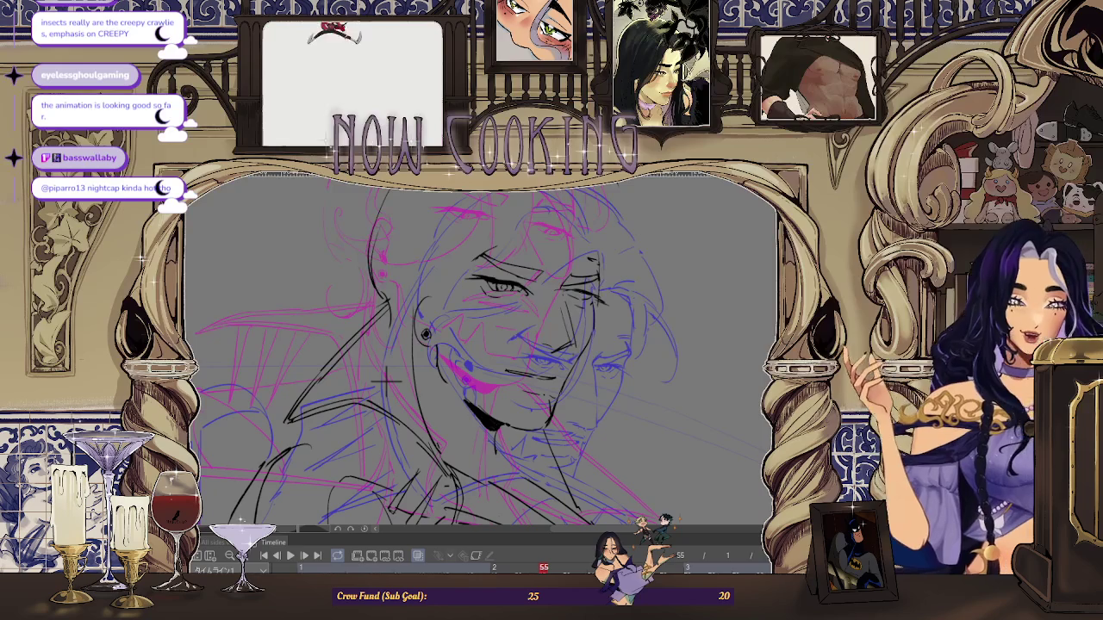
# - Fit the frame in view, play the animation through, and stop back on frame 55
pyautogui.hotkey('ctrl', '0')
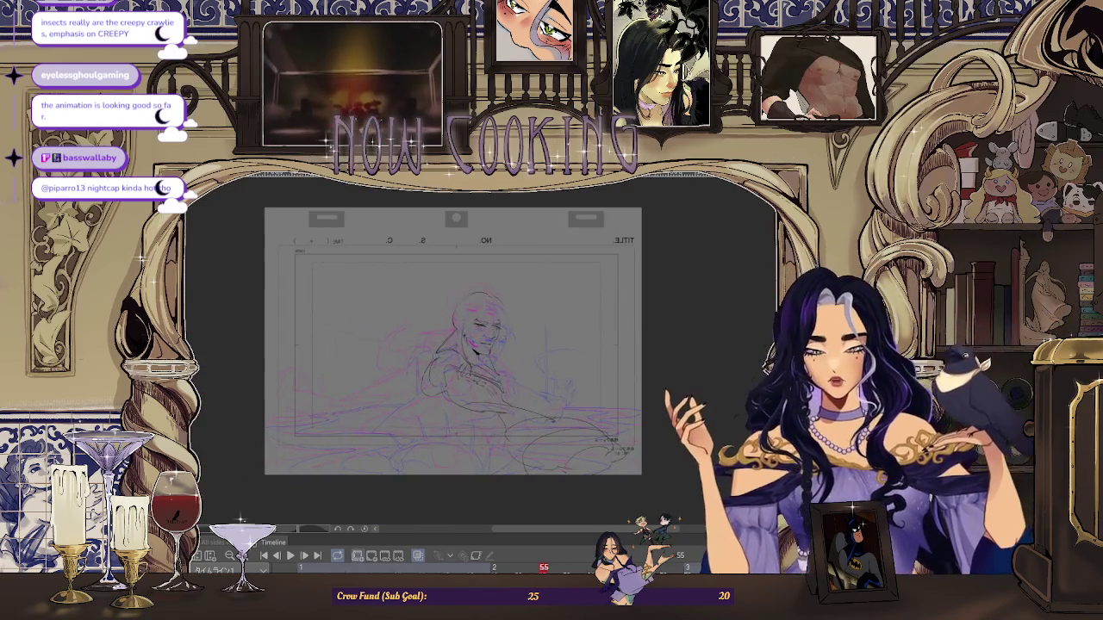
pyautogui.press('space')
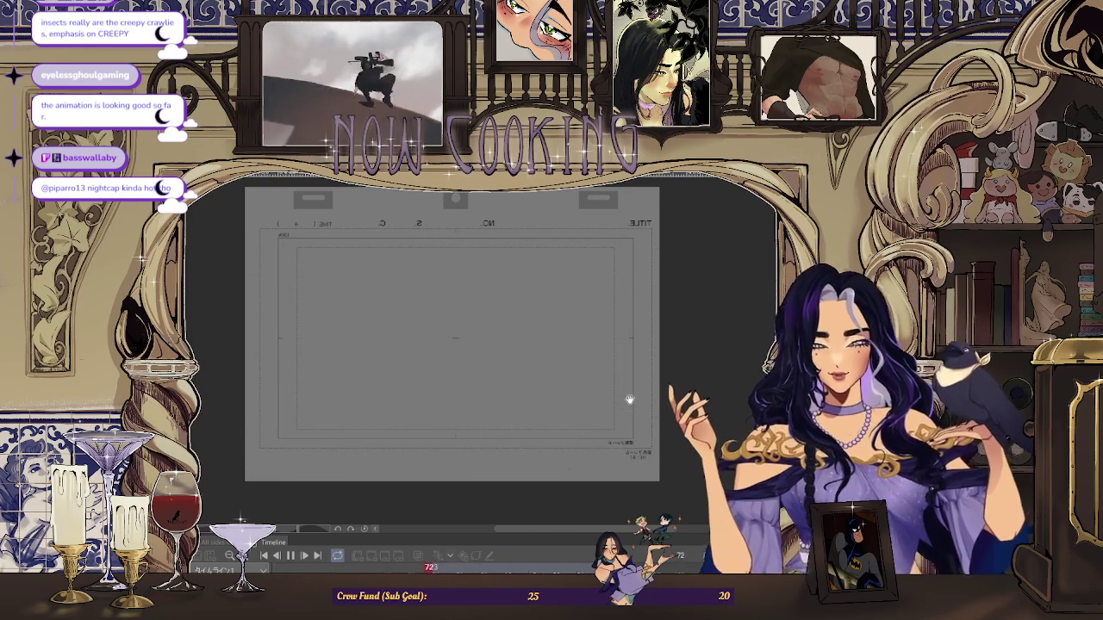
pyautogui.click(292, 558)
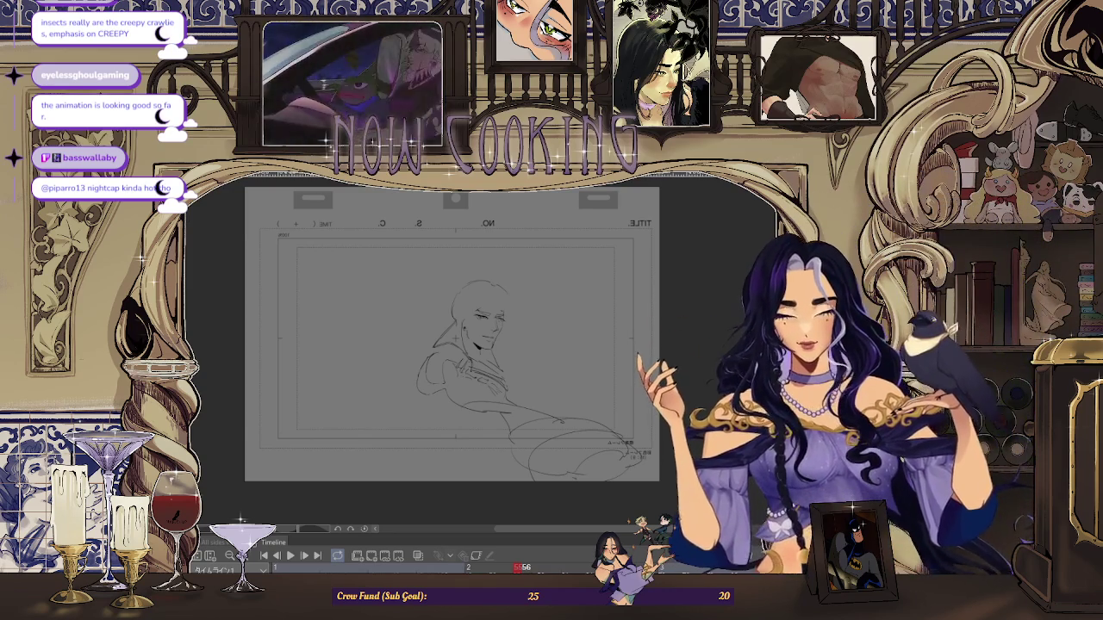
pyautogui.press('Left')
pyautogui.scroll(5, 449, 317)
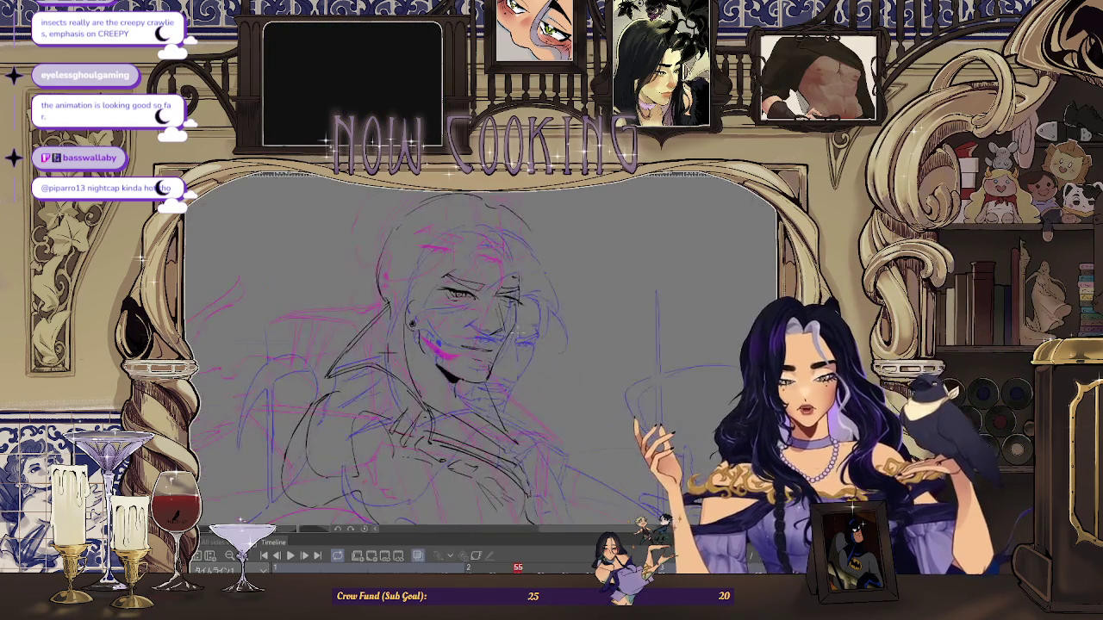
# - Bring the full head into view and hide the onion-skin sketches
pyautogui.scroll(1, 450, 318)
pyautogui.scroll(1, 518, 308)
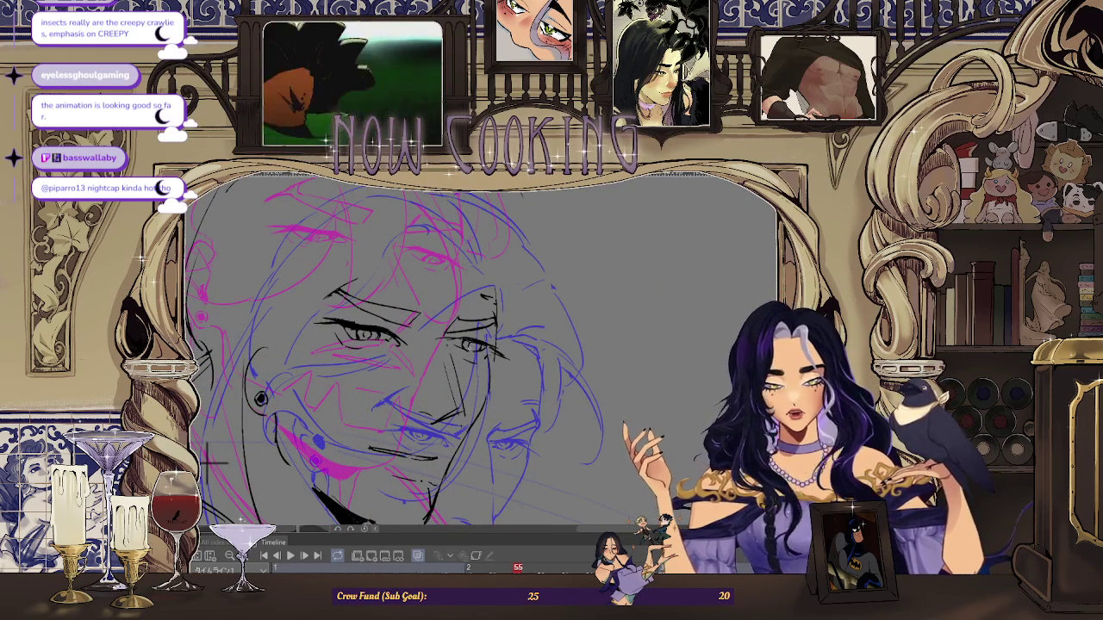
pyautogui.scroll(-2, 211, 463)
pyautogui.scroll(-1, 301, 417)
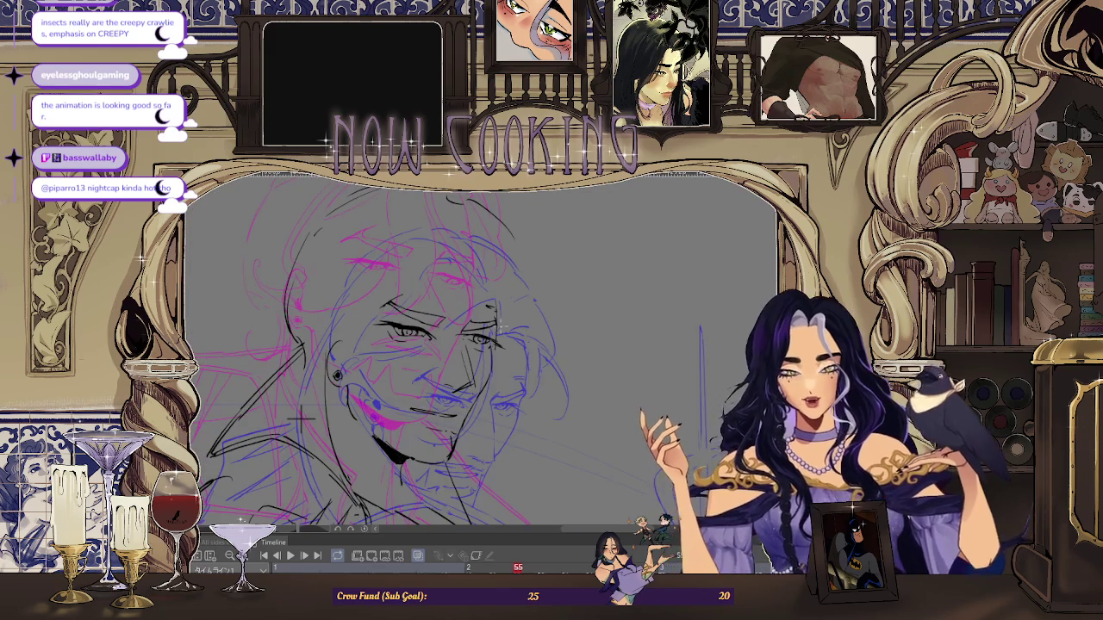
pyautogui.moveTo(502, 407); pyautogui.dragTo(648, 416)
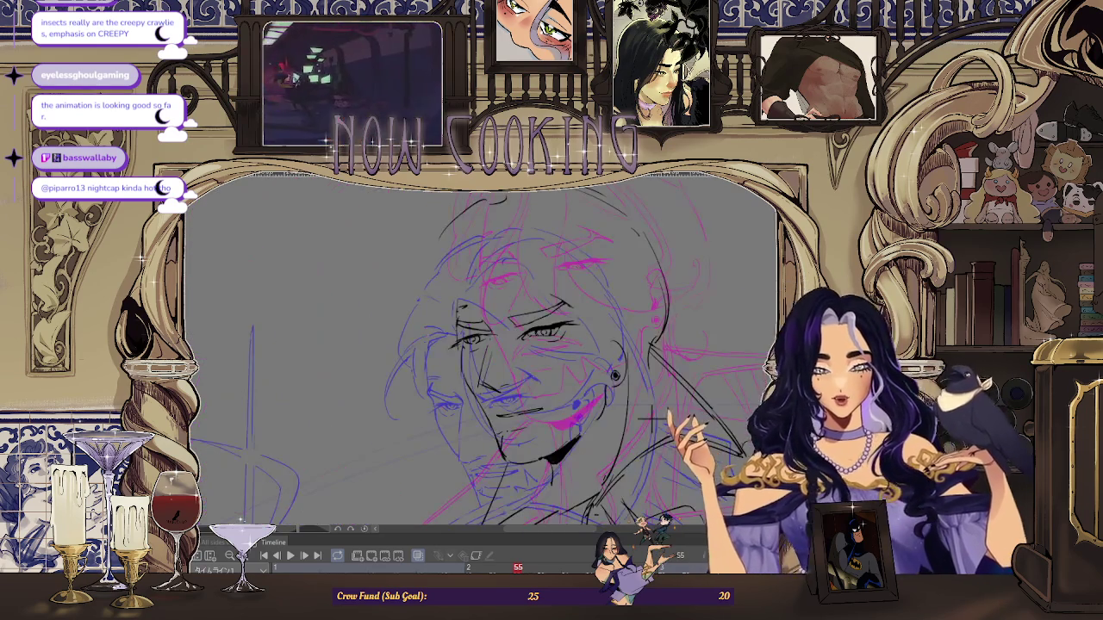
pyautogui.click(416, 559)
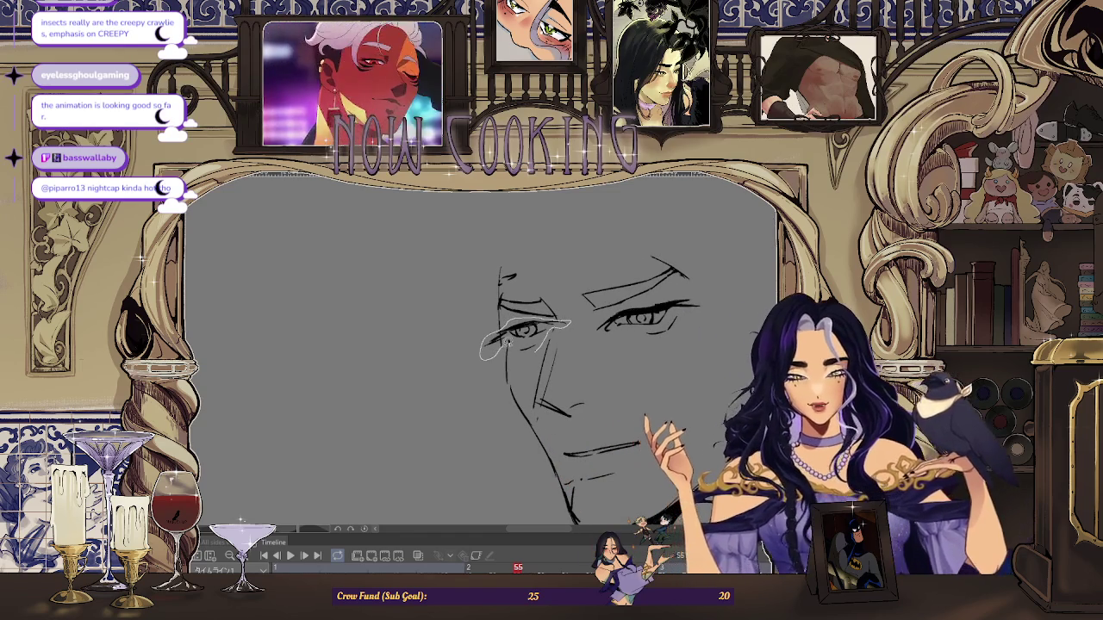
# - Rotate and shift the lasso-selected eye slightly
pyautogui.hotkey('ctrl', 't')
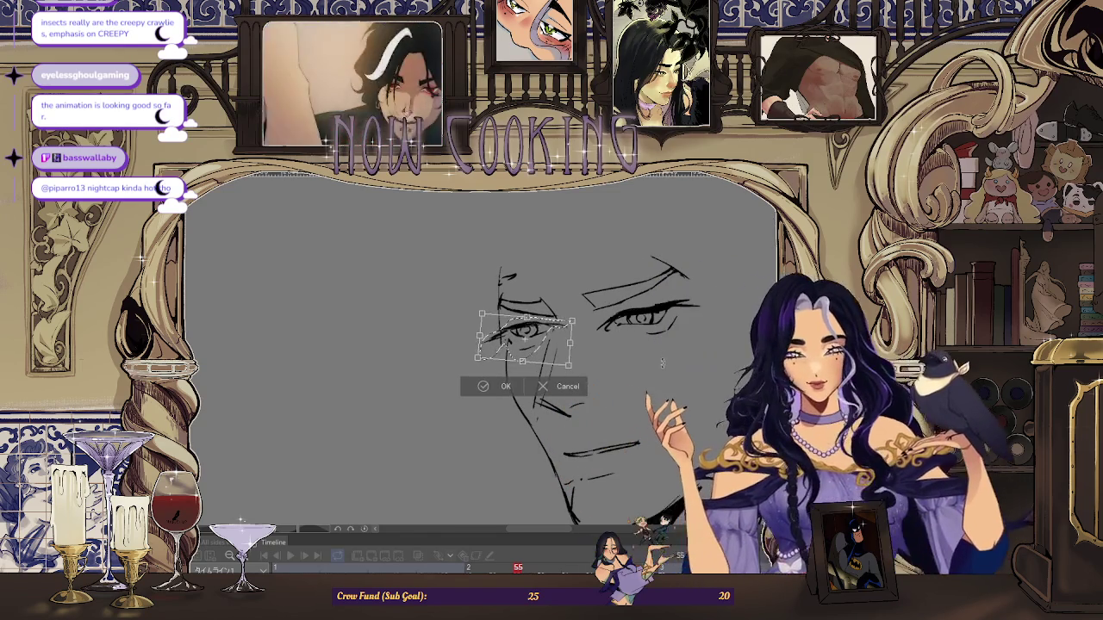
pyautogui.moveTo(579, 321); pyautogui.dragTo(578, 326)
pyautogui.click(507, 393)
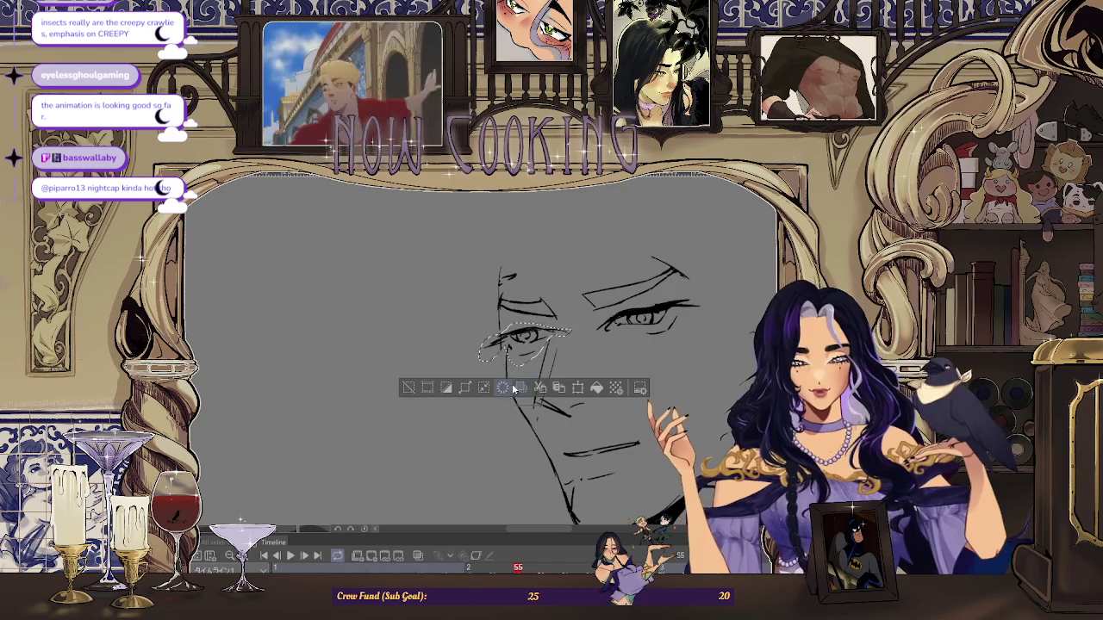
# - Mirror the canvas and toggle the onion-skin sketches on and off to check the eye
pyautogui.press('h')
pyautogui.scroll(-3, 627, 363)
pyautogui.click(418, 556)
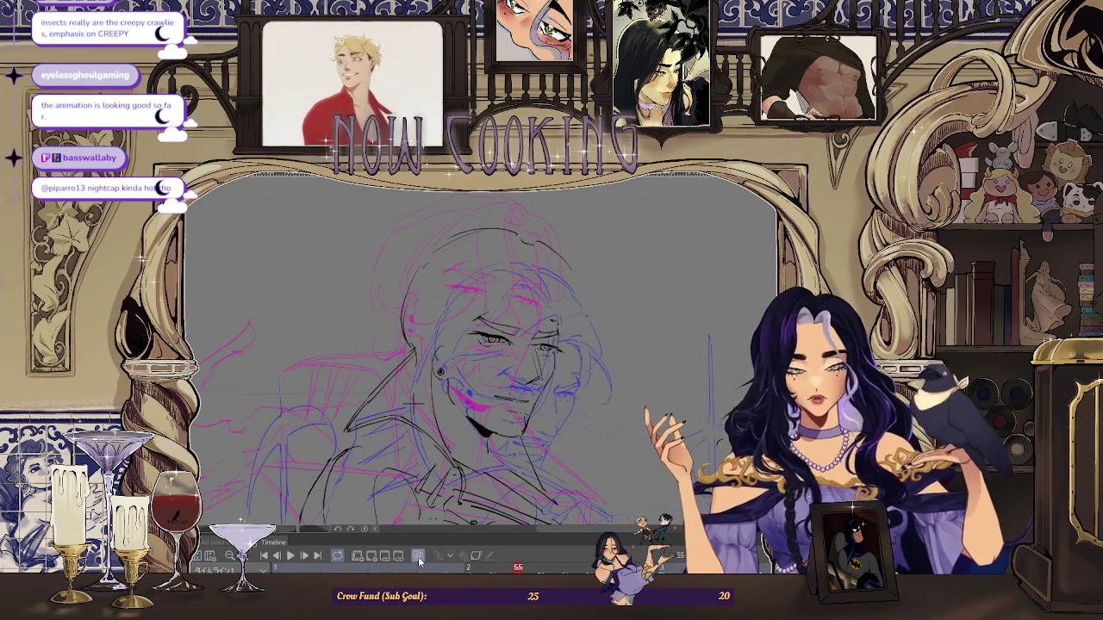
pyautogui.click(418, 555)
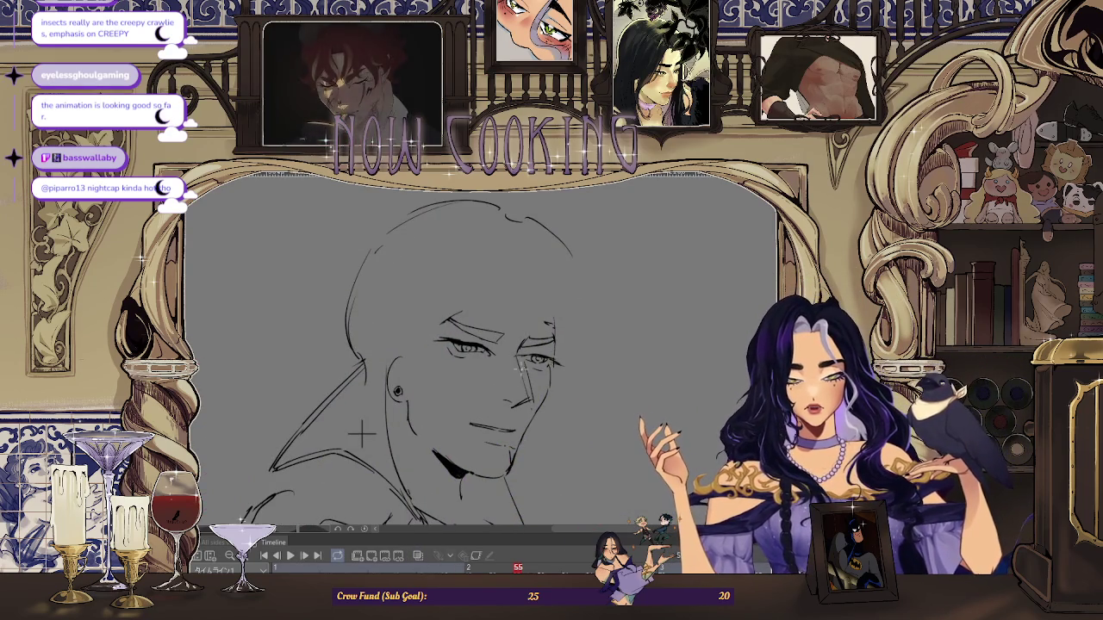
# - Turn the onion-skin sketches back on with Alt+O and zoom in to inspect the face
pyautogui.scroll(-2, 535, 362)
pyautogui.scroll(-2, 535, 362)
pyautogui.hotkey('alt', 'o')
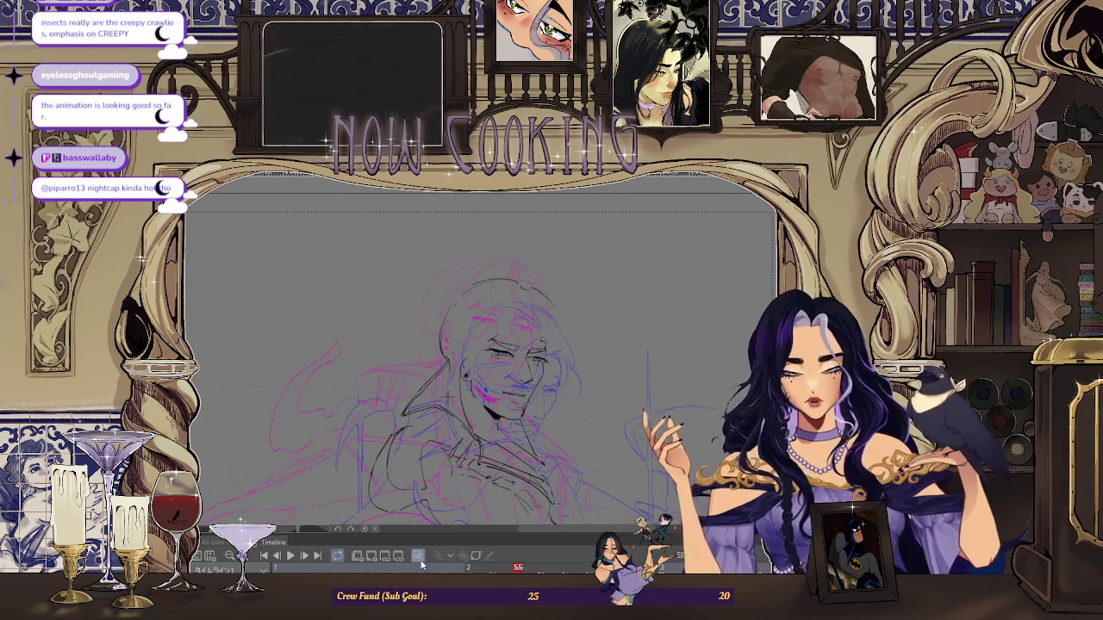
pyautogui.scroll(1, 537, 330)
pyautogui.scroll(1, 534, 345)
pyautogui.scroll(1, 529, 366)
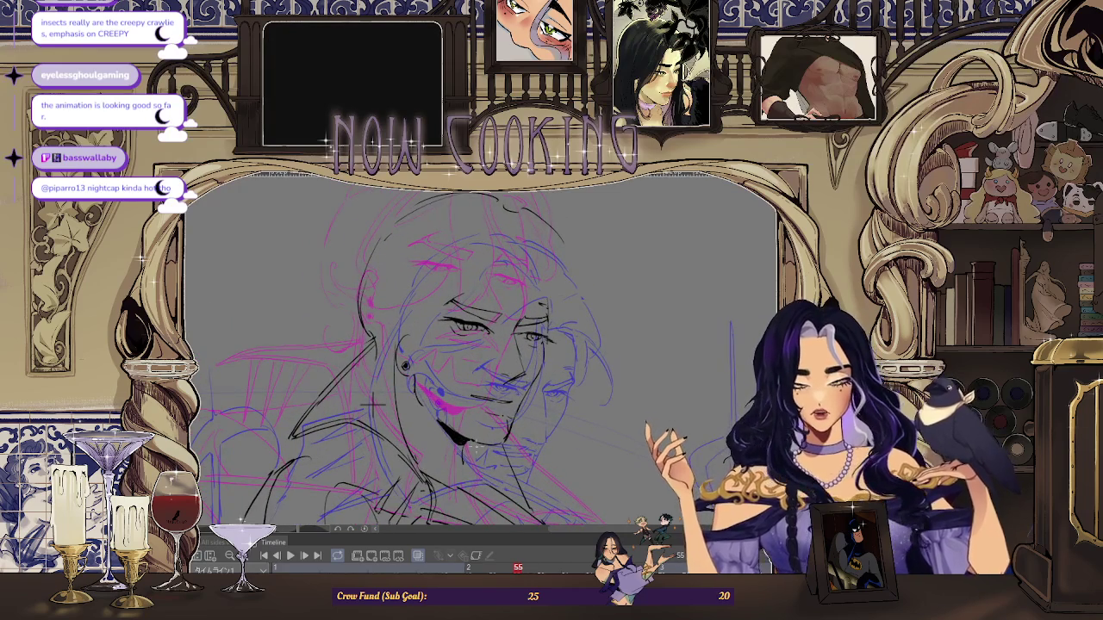
pyautogui.scroll(1, 458, 449)
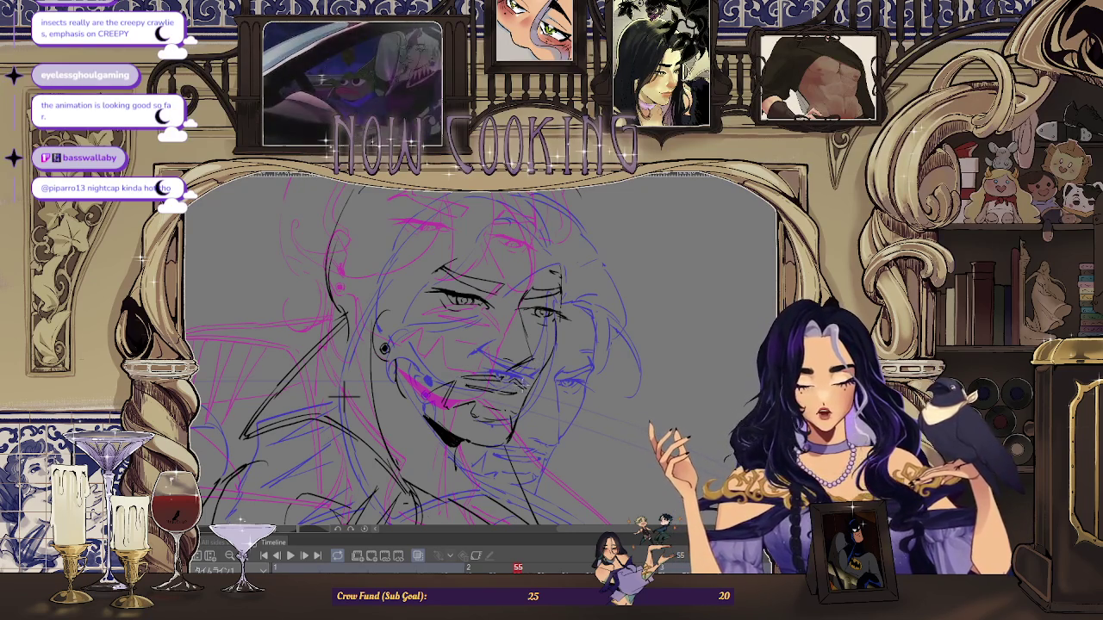
pyautogui.scroll(-2, 456, 353)
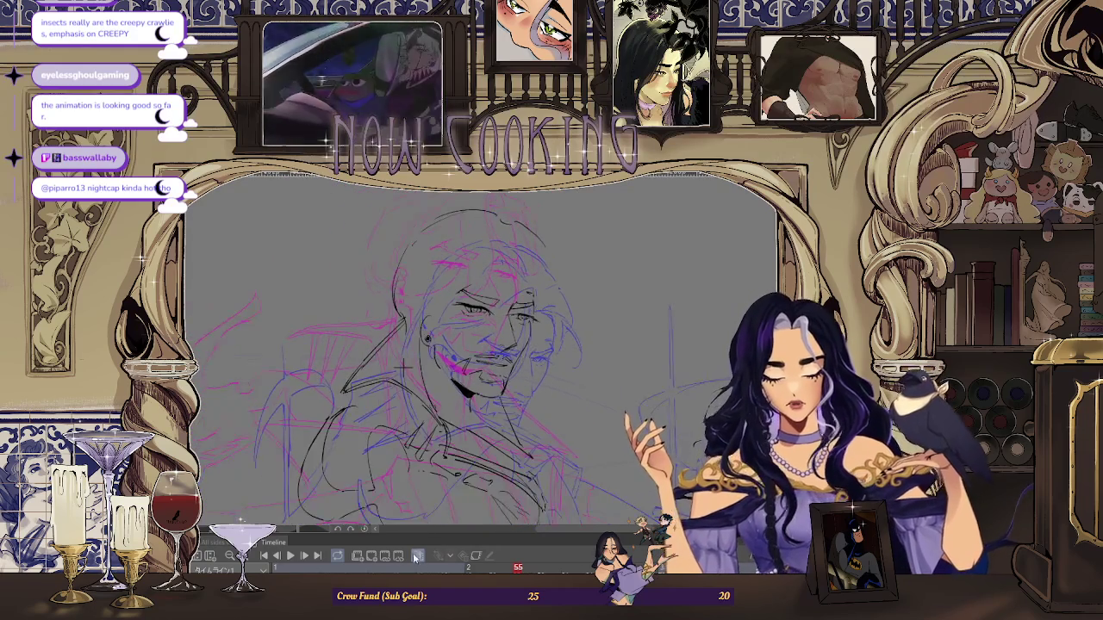
# - Toggle the onion-skin sketches off and back on, zooming in on the face
pyautogui.click(417, 556)
pyautogui.click(417, 556)
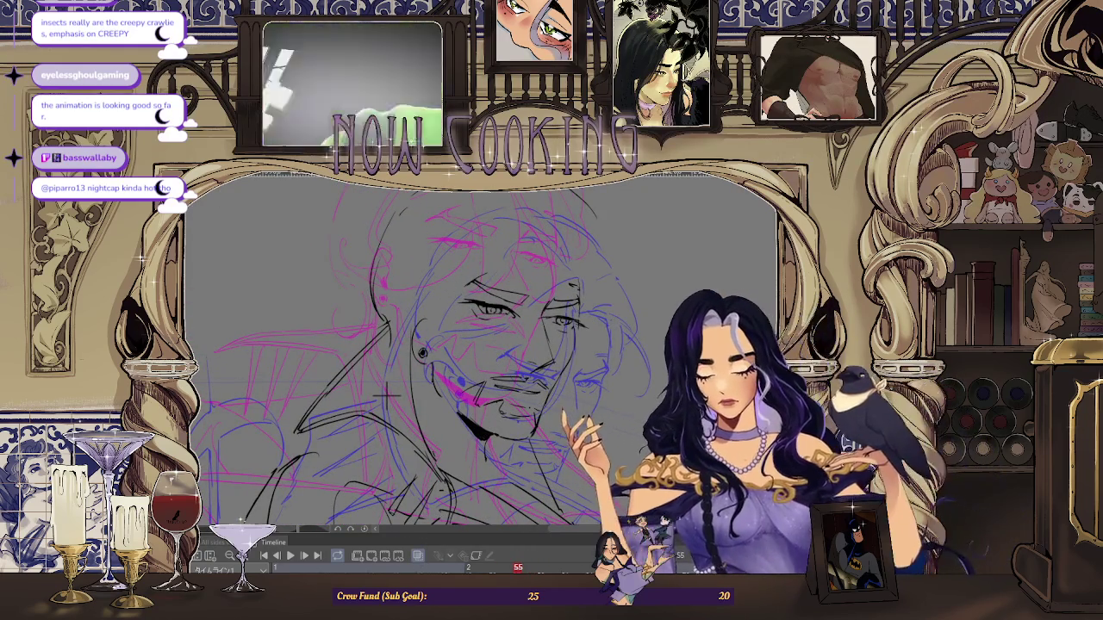
pyautogui.scroll(1, 387, 395)
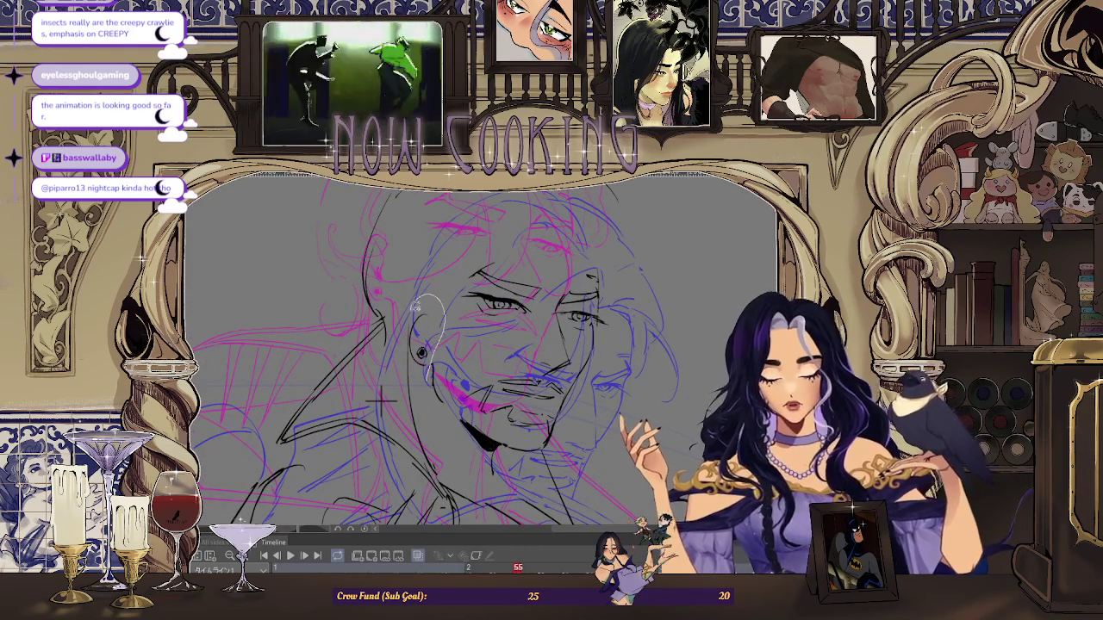
# - Select the ear with the earring and adjust it with a free transform
pyautogui.moveTo(440, 345); pyautogui.dragTo(426, 377)
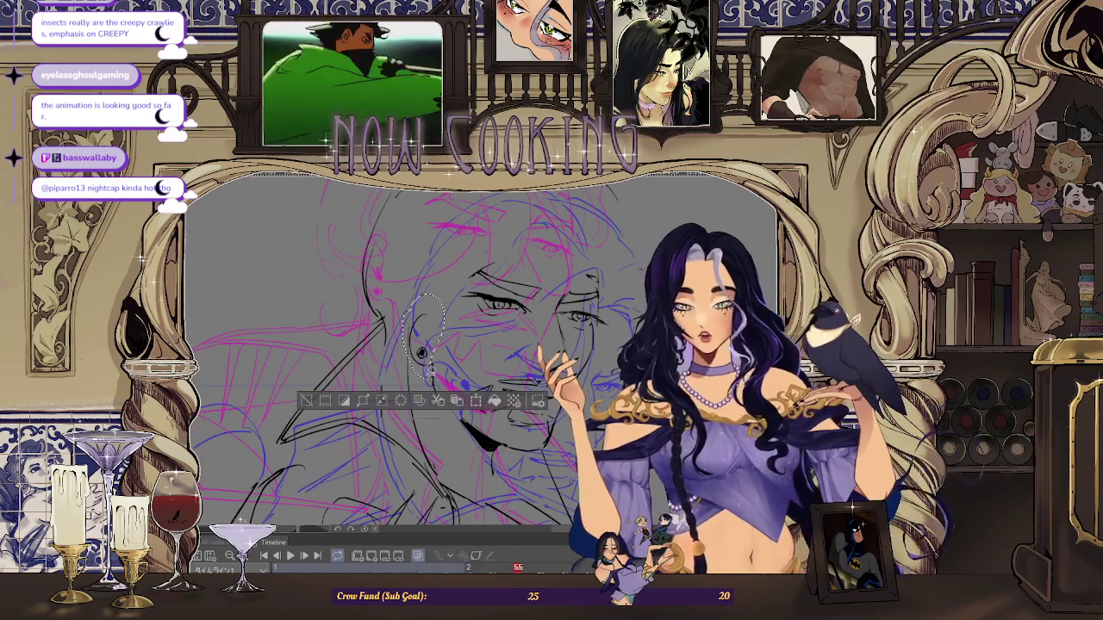
pyautogui.hotkey('ctrl', 't')
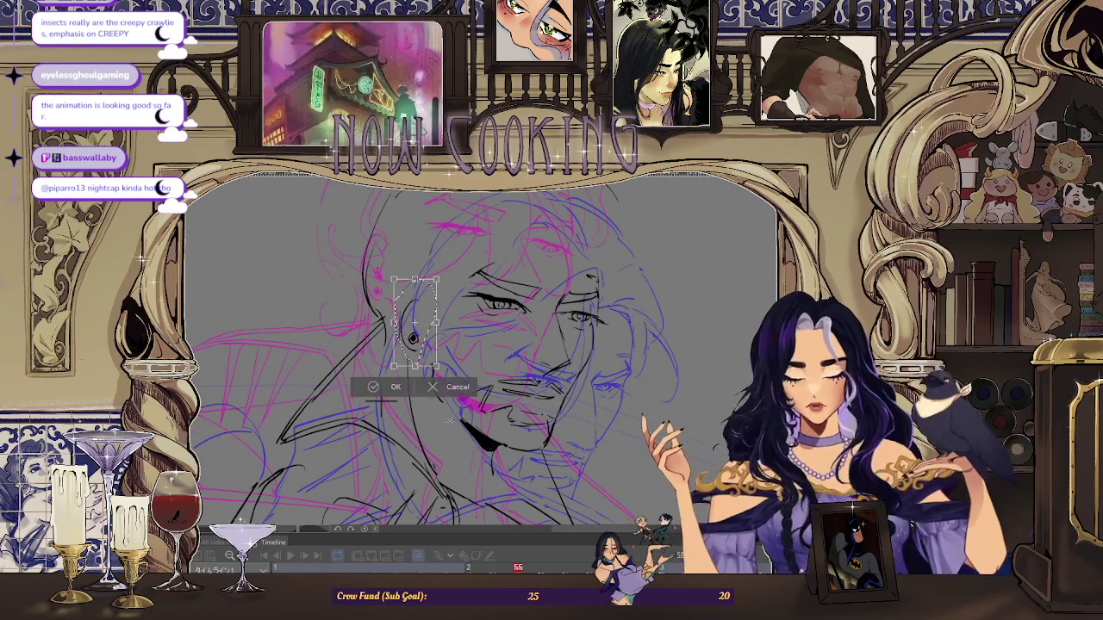
pyautogui.click(392, 387)
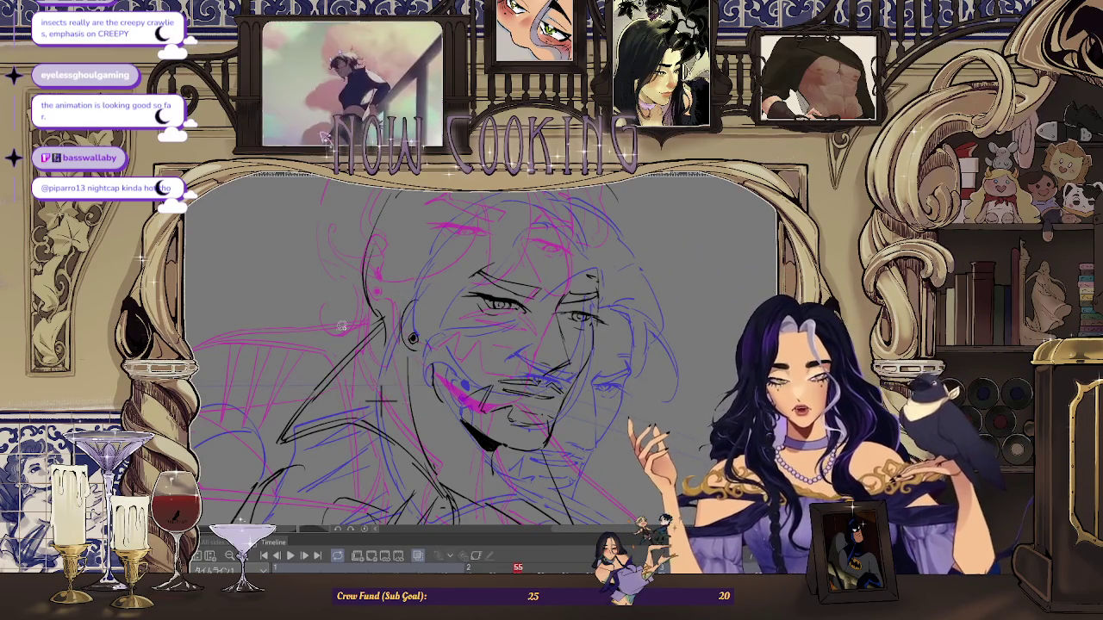
pyautogui.scroll(2, 375, 425)
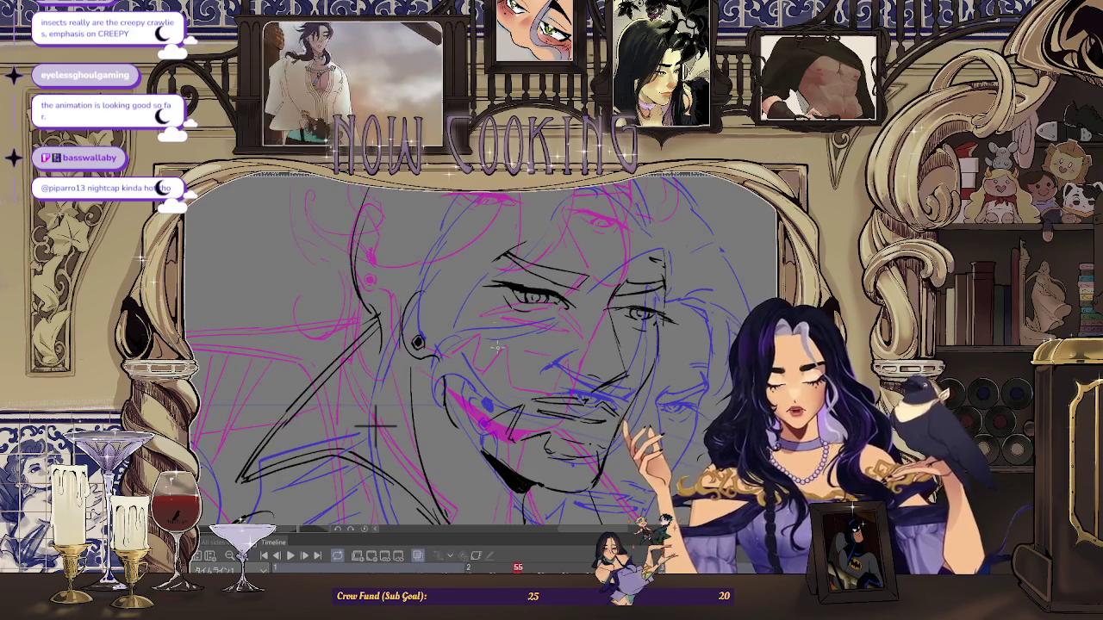
pyautogui.scroll(-2, 374, 427)
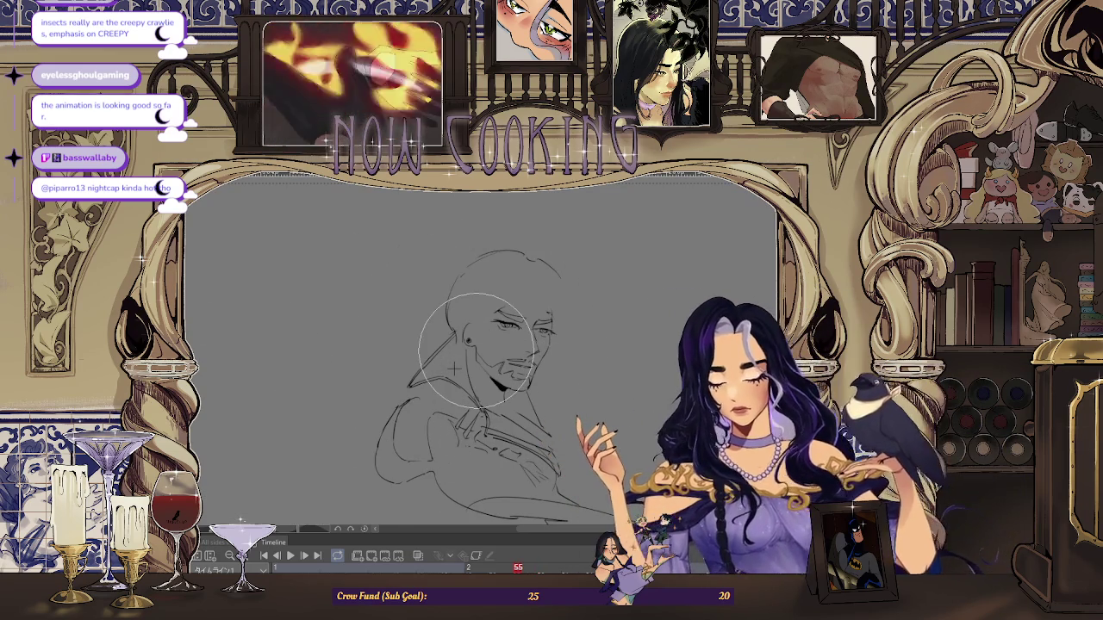
# - Reshape the selected chin and beard lines with a free transform
pyautogui.scroll(3, 517, 370)
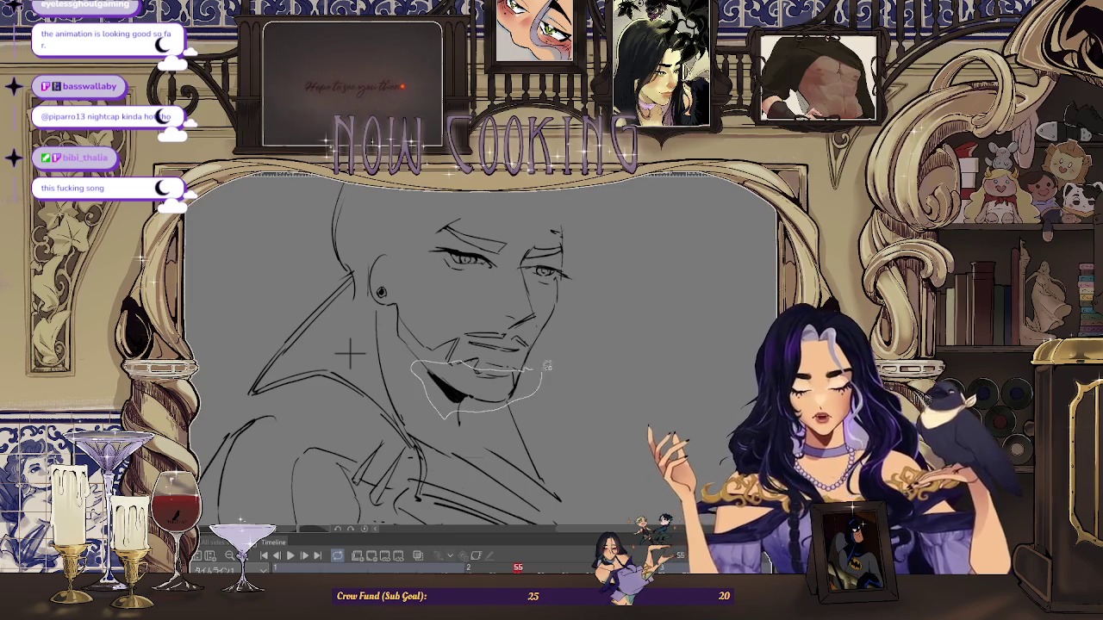
pyautogui.hotkey('ctrl', 't')
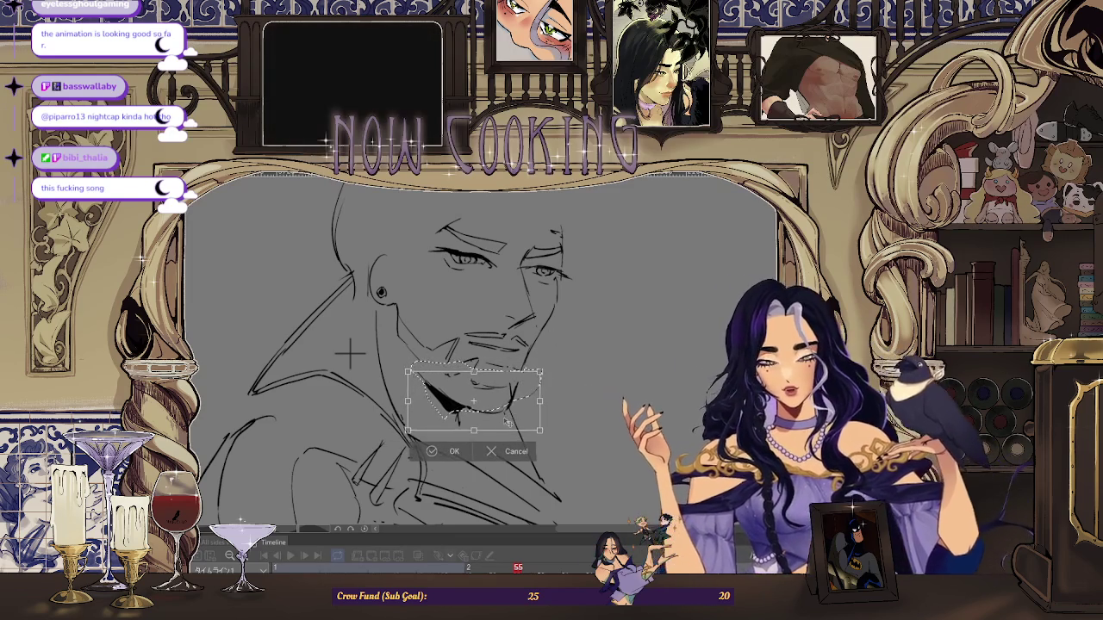
pyautogui.click(441, 455)
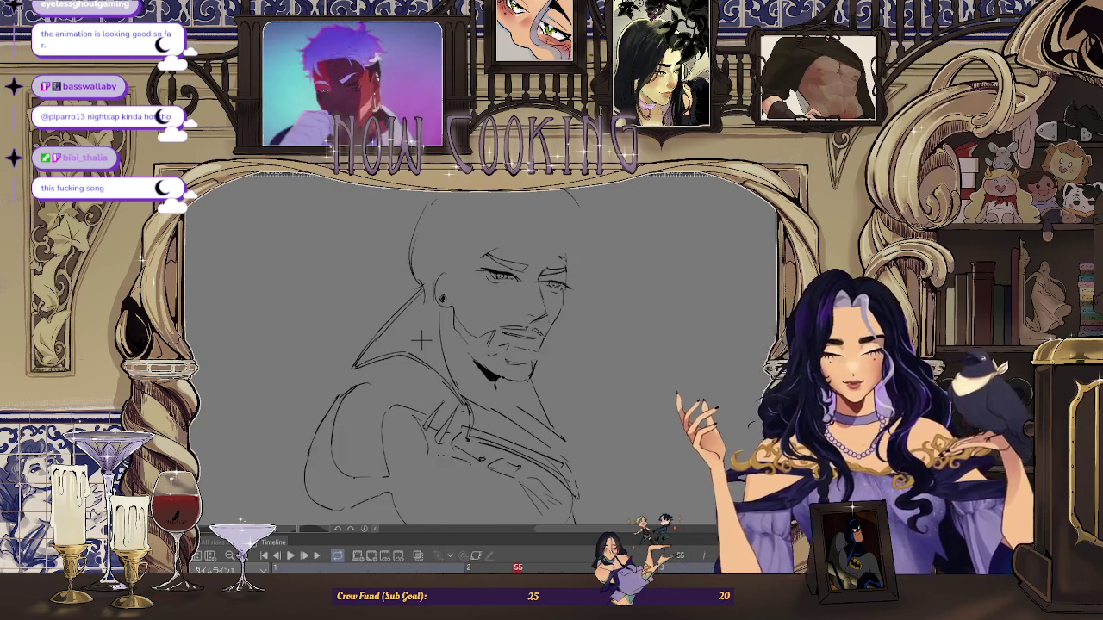
# - Mirror the canvas and zoom in on the face to check the proportions
pyautogui.press('h')
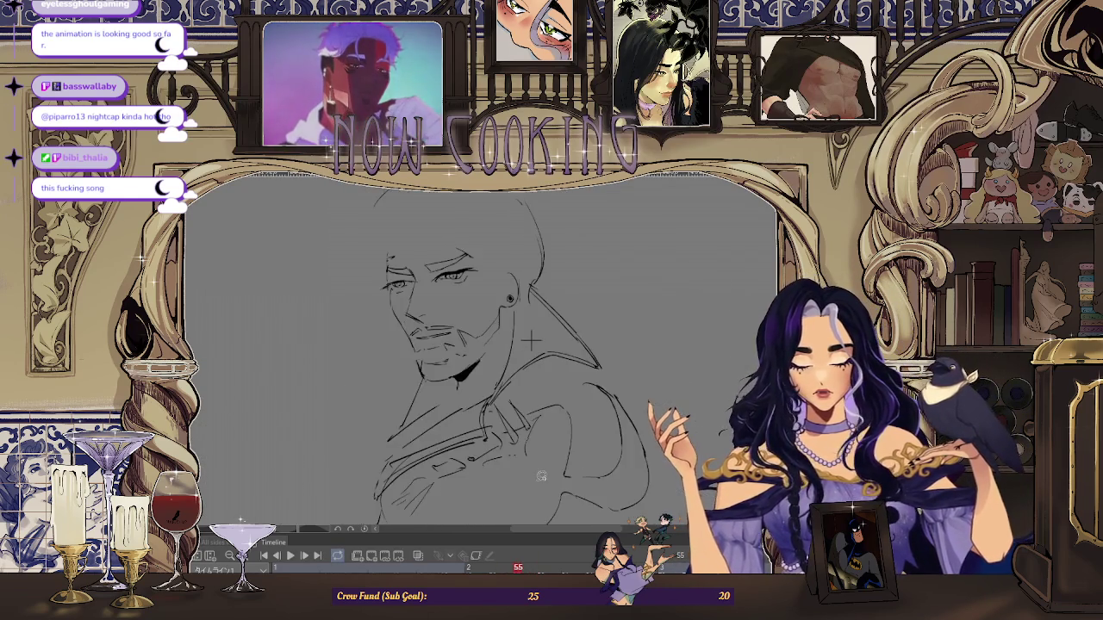
pyautogui.hotkey('ctrl', '+')
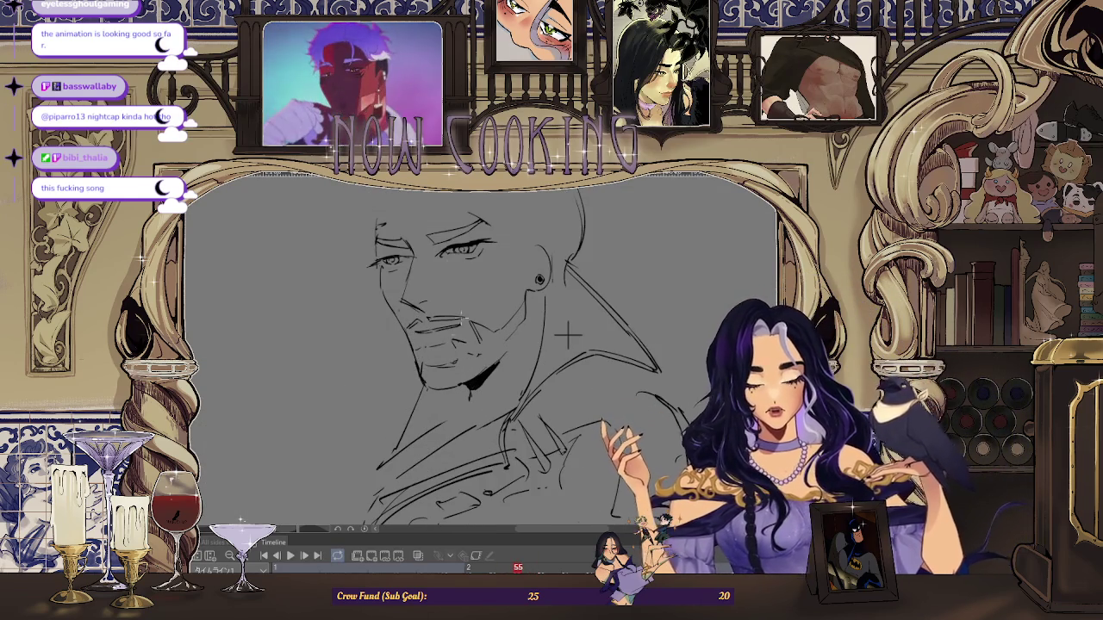
pyautogui.hotkey('ctrl', '+')
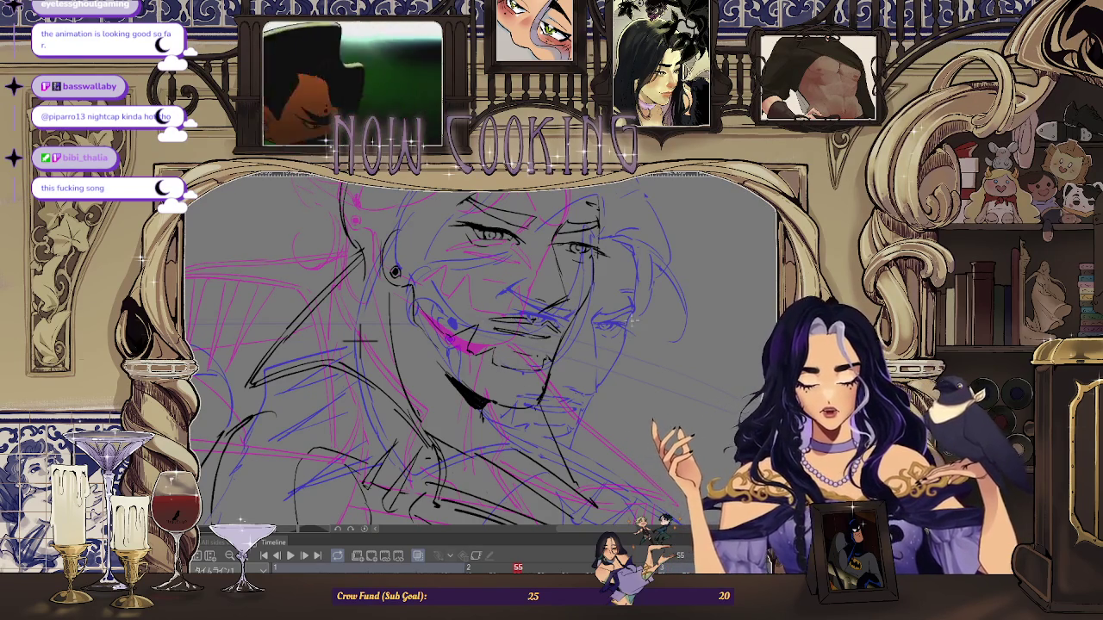
pyautogui.scroll(-2, 575, 385)
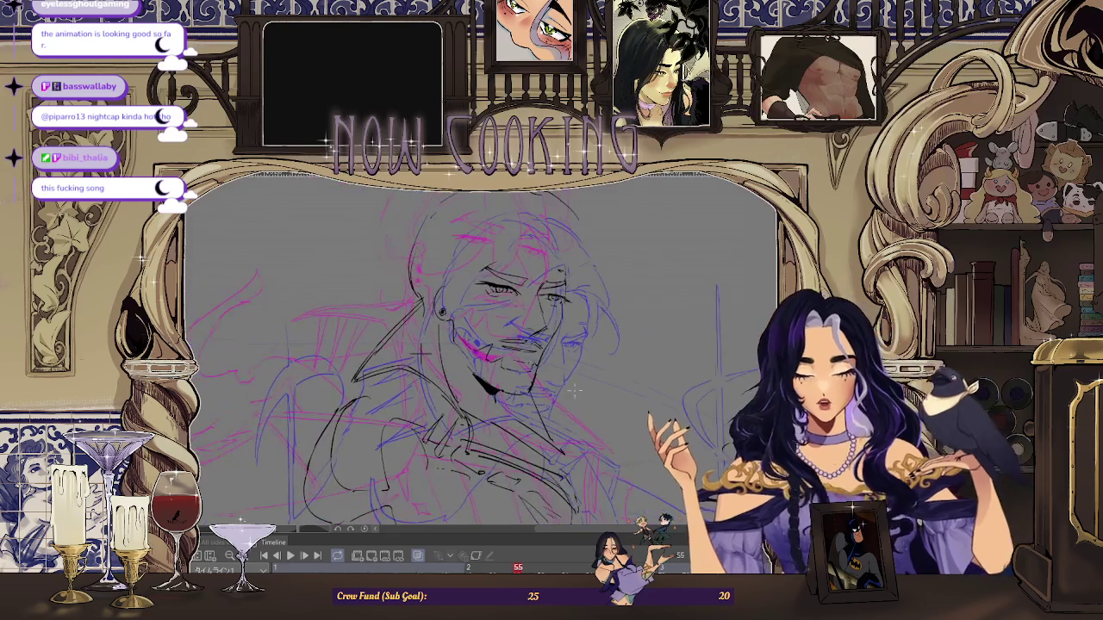
pyautogui.scroll(-2, 466, 344)
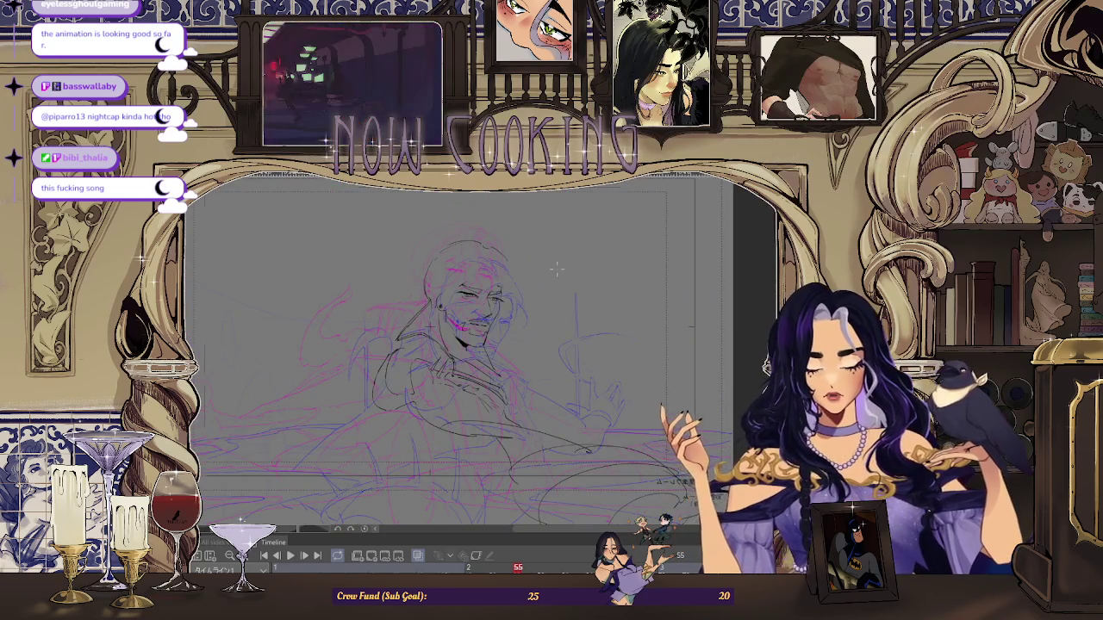
pyautogui.scroll(-2, 556, 269)
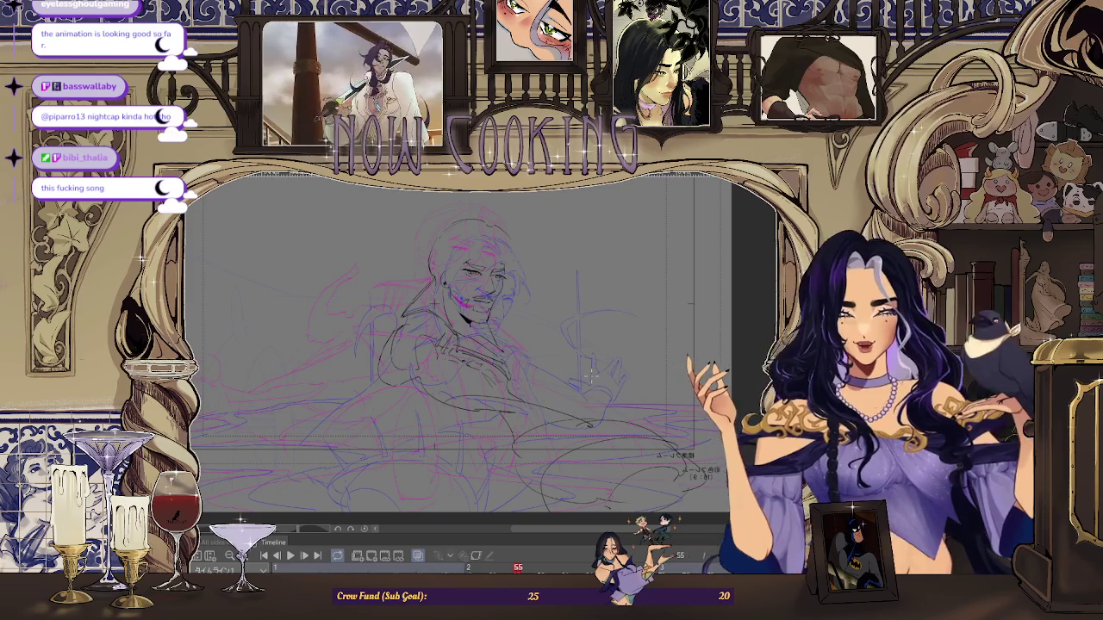
pyautogui.press('h')
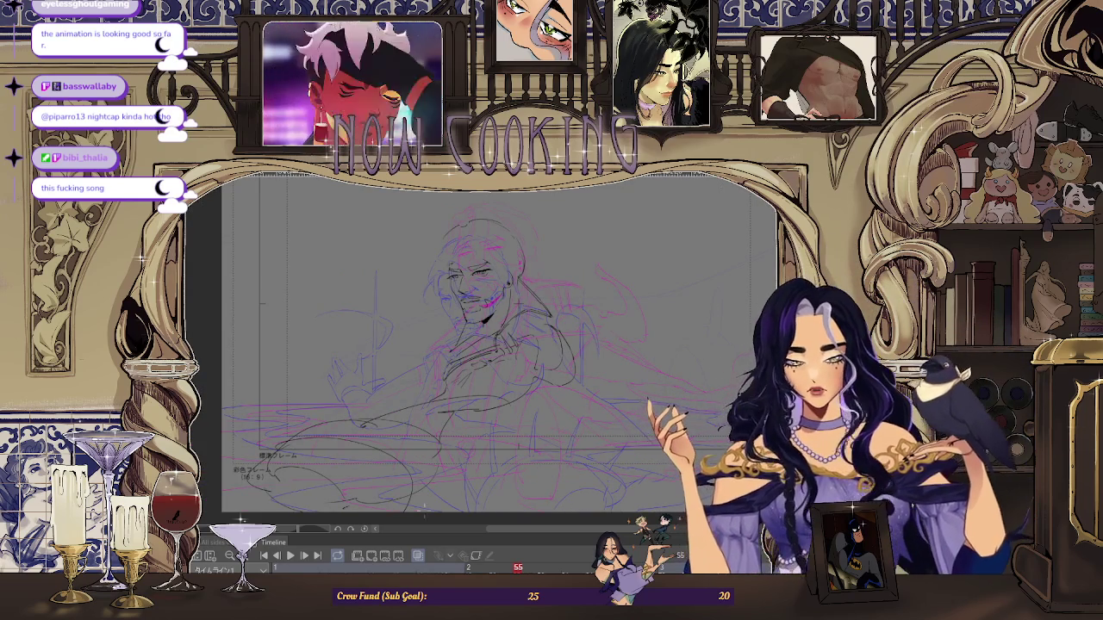
pyautogui.click(420, 557)
pyautogui.click(418, 557)
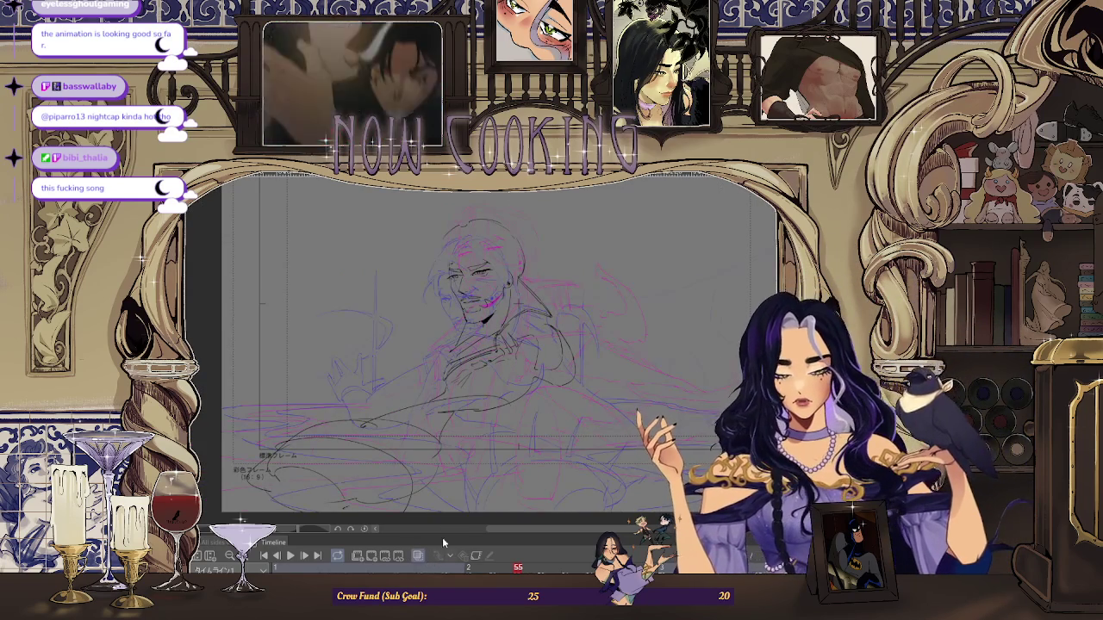
pyautogui.scroll(1, 425, 417)
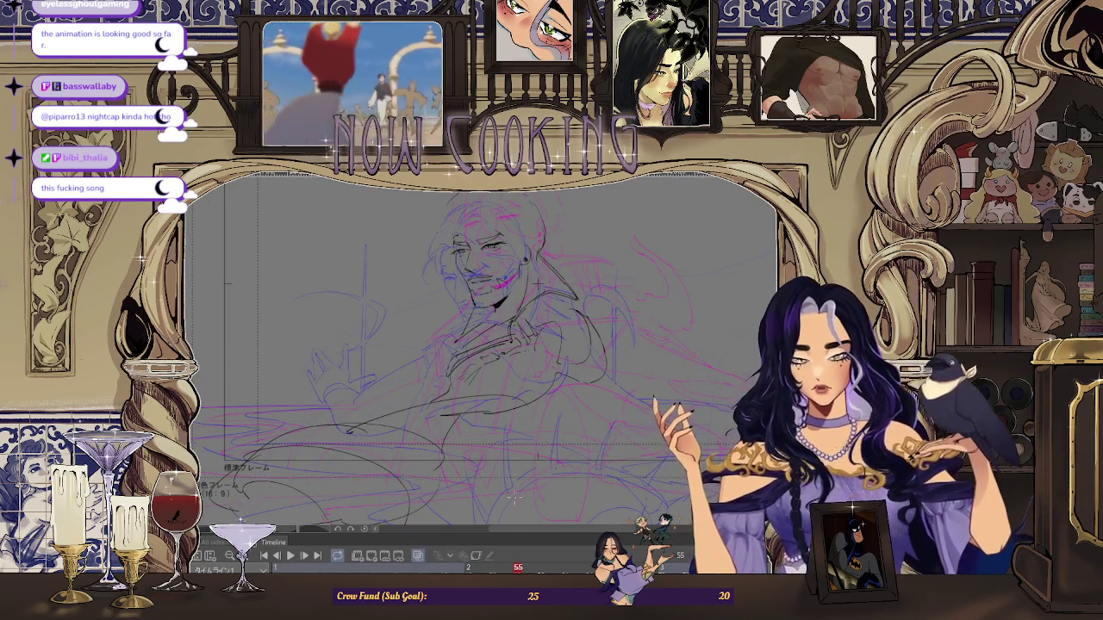
pyautogui.press('Left')
pyautogui.press('Left')
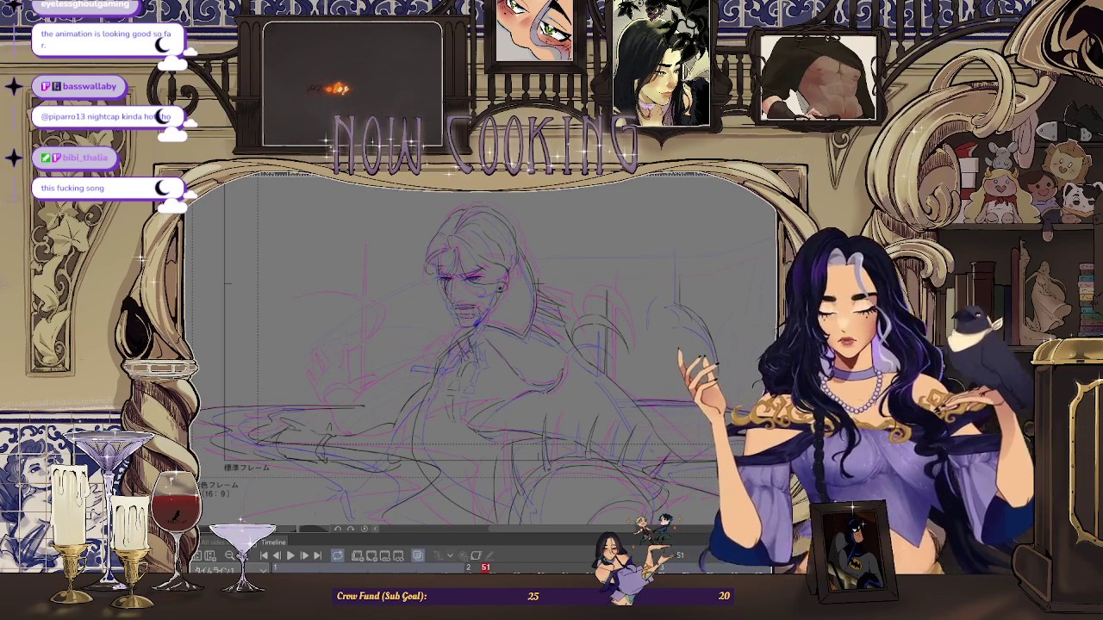
pyautogui.press('Right')
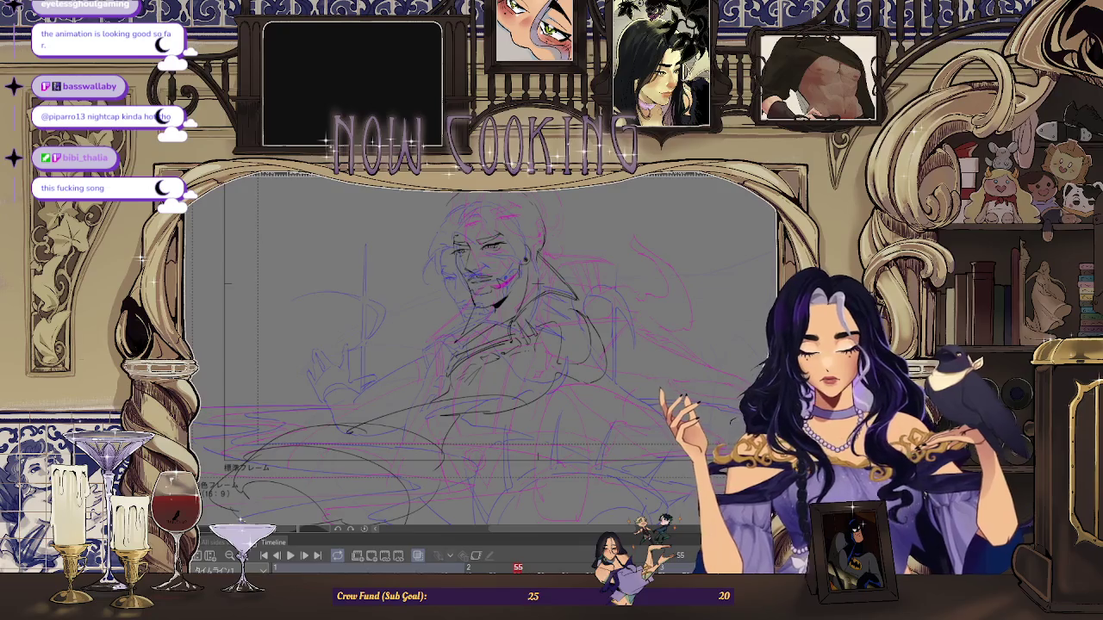
pyautogui.press('Right')
pyautogui.press('Right')
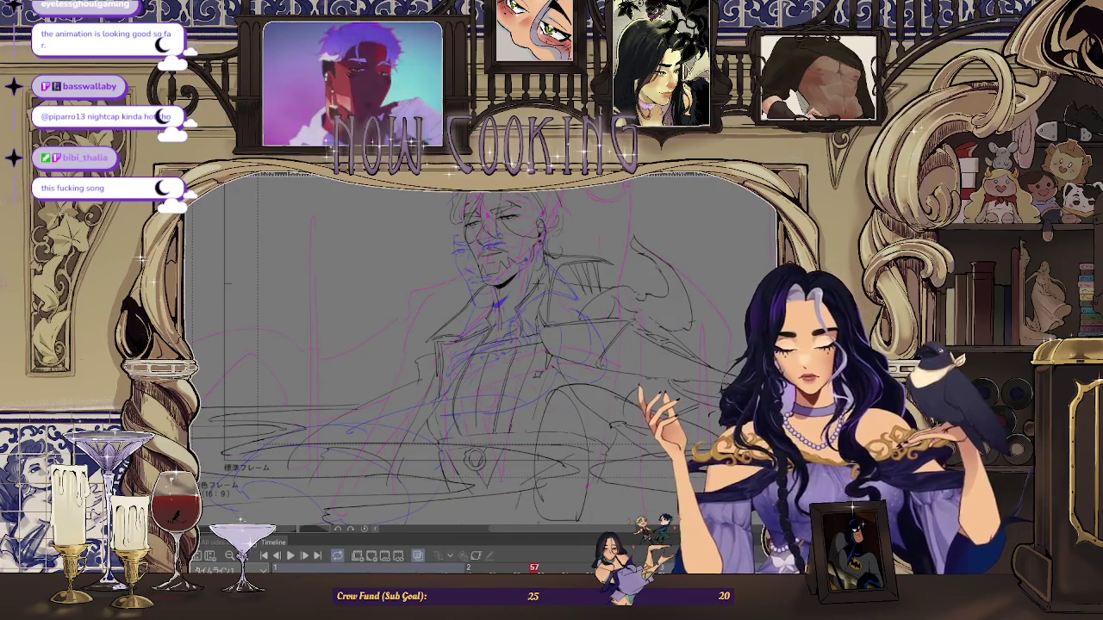
pyautogui.hotkey('ctrl', '-')
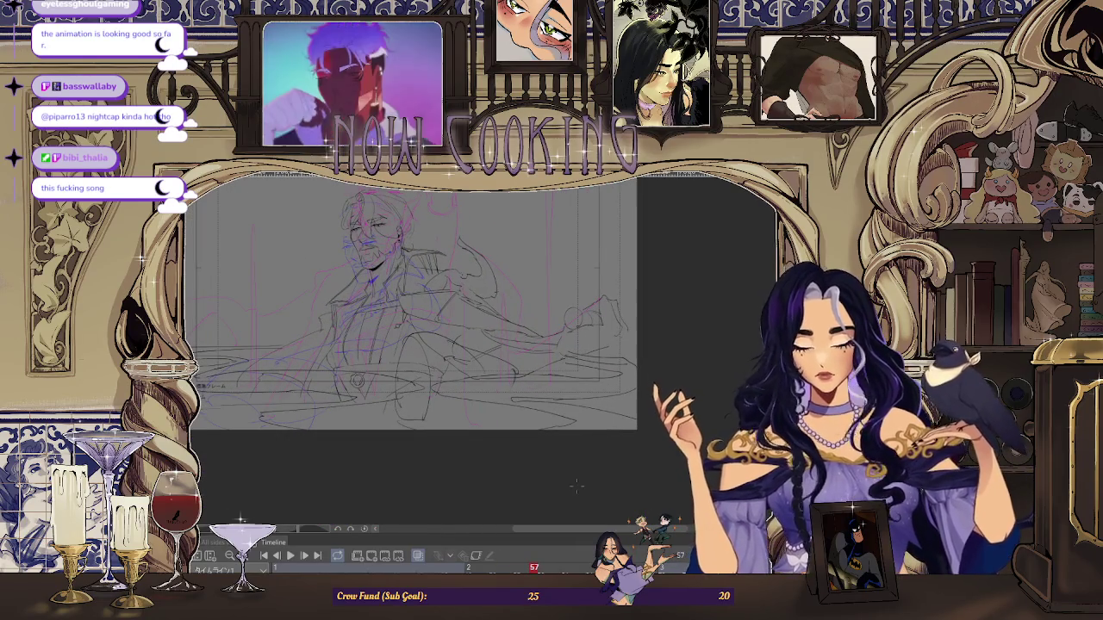
pyautogui.press('Left')
pyautogui.press('Left')
pyautogui.press('Left')
pyautogui.press('Left')
pyautogui.press('Left')
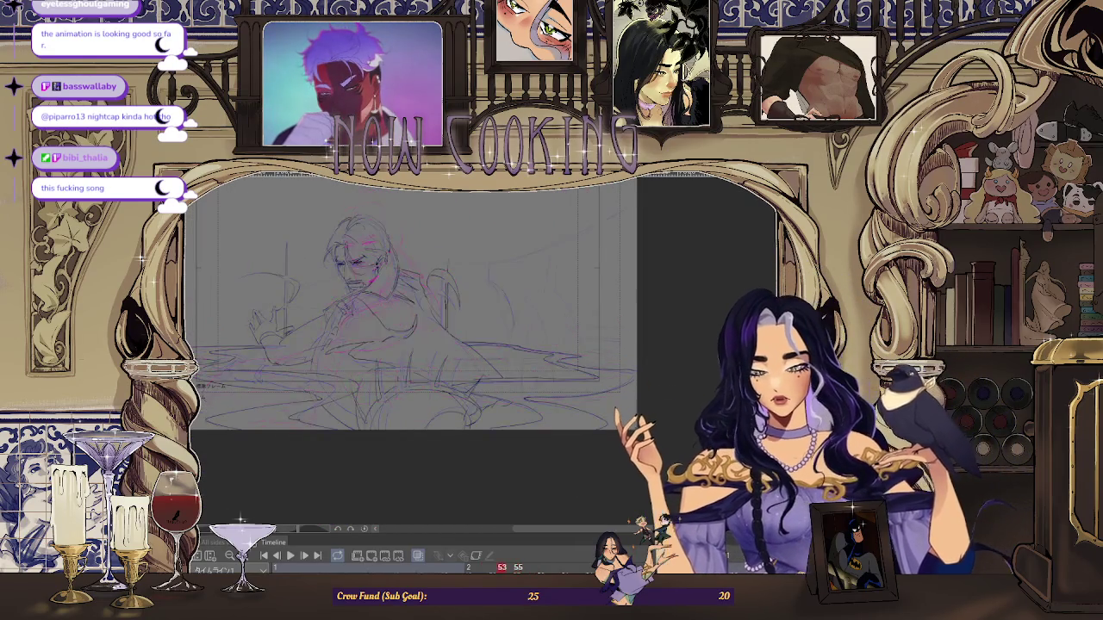
pyautogui.press('Left')
pyautogui.press('Left')
pyautogui.press('Left')
pyautogui.press('Right')
pyautogui.press('Right')
pyautogui.press('Right')
pyautogui.press('Right')
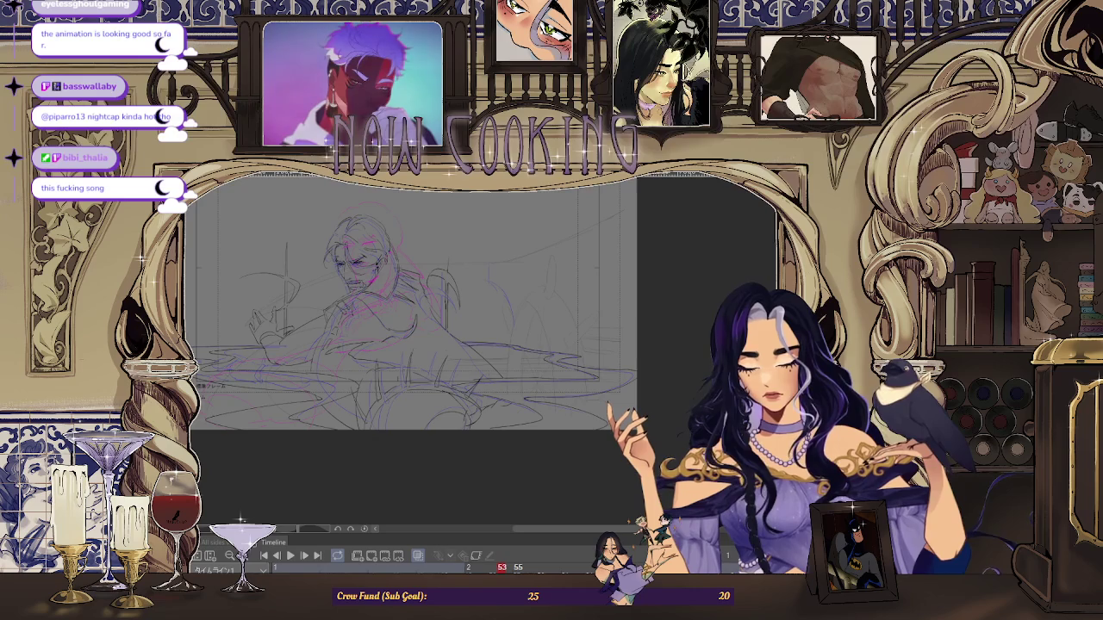
pyautogui.press('Right')
pyautogui.press('Right')
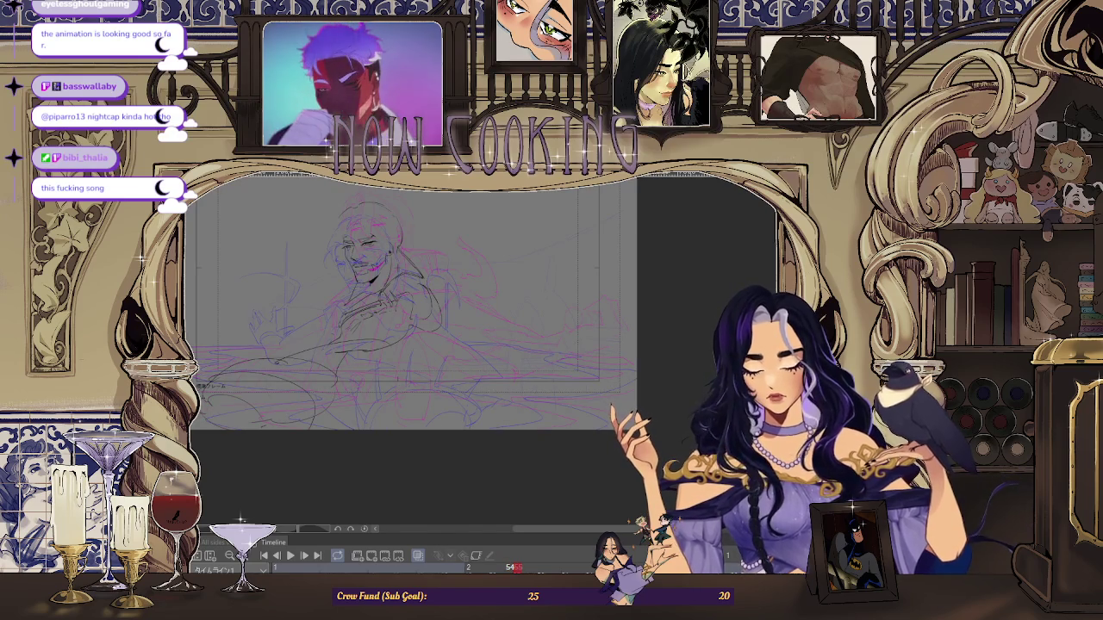
pyautogui.press('Right')
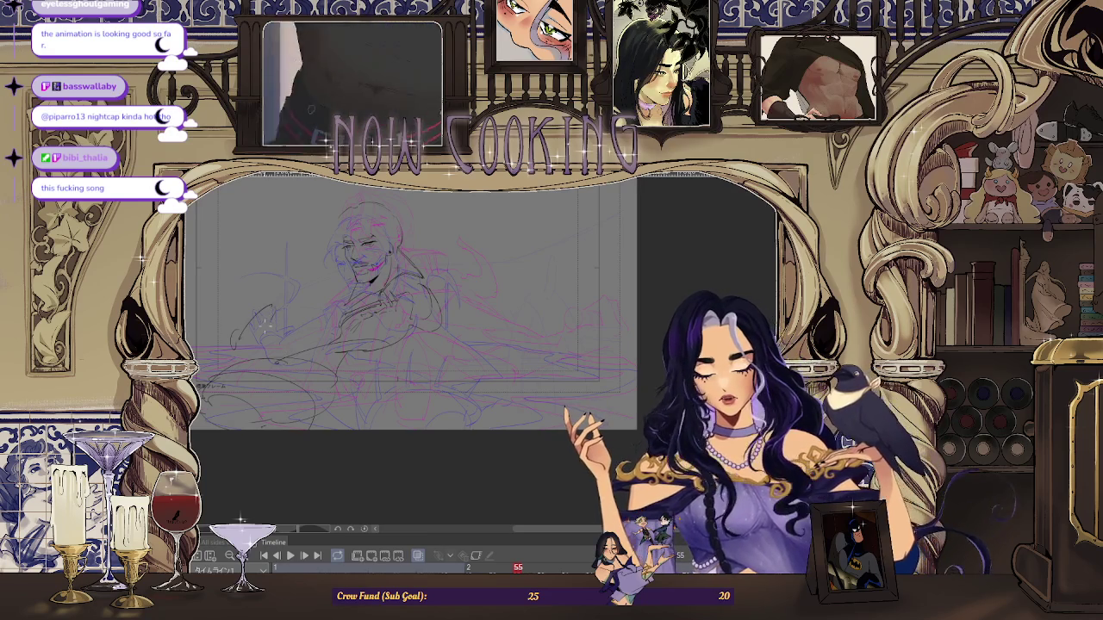
# - Preview the animation, switch onion skinning off, and play it back again
pyautogui.press('space')
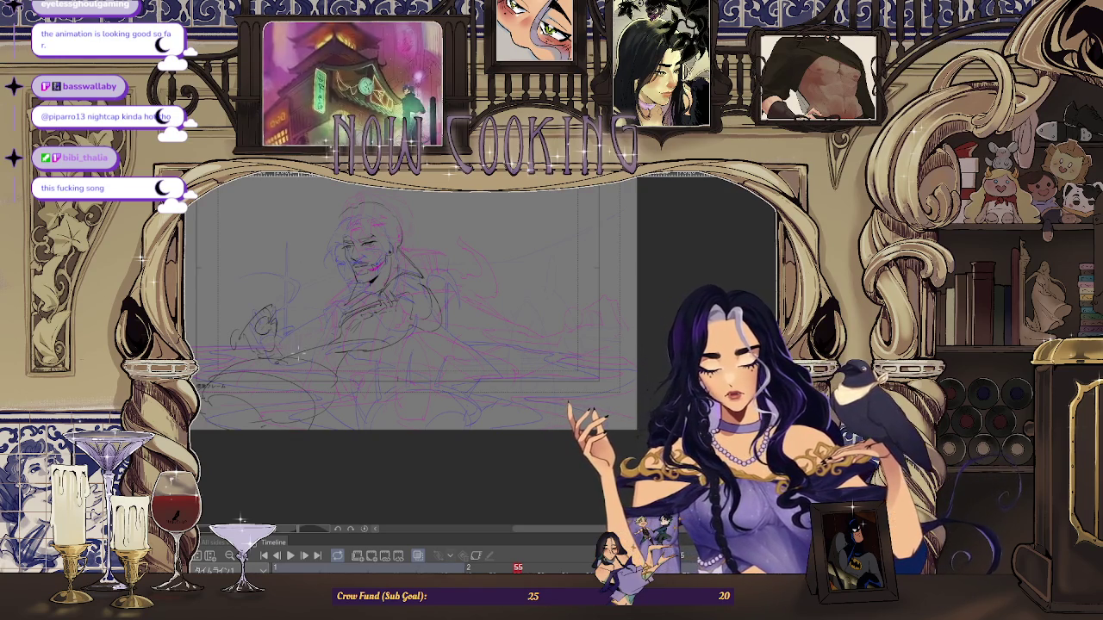
pyautogui.click(419, 556)
pyautogui.click(419, 557)
pyautogui.click(420, 556)
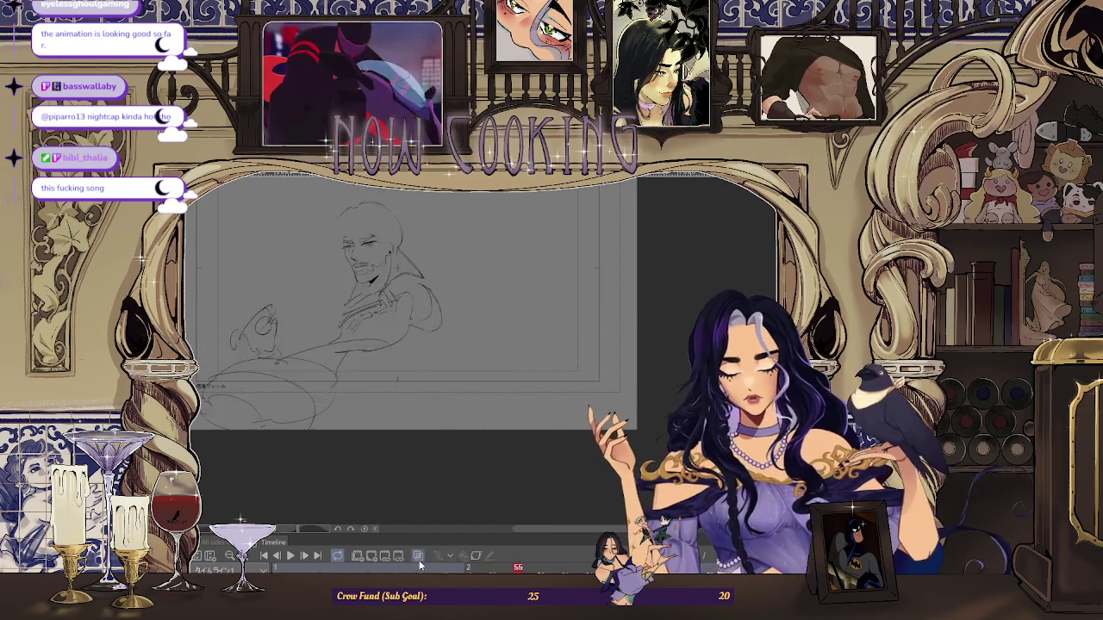
pyautogui.click(291, 557)
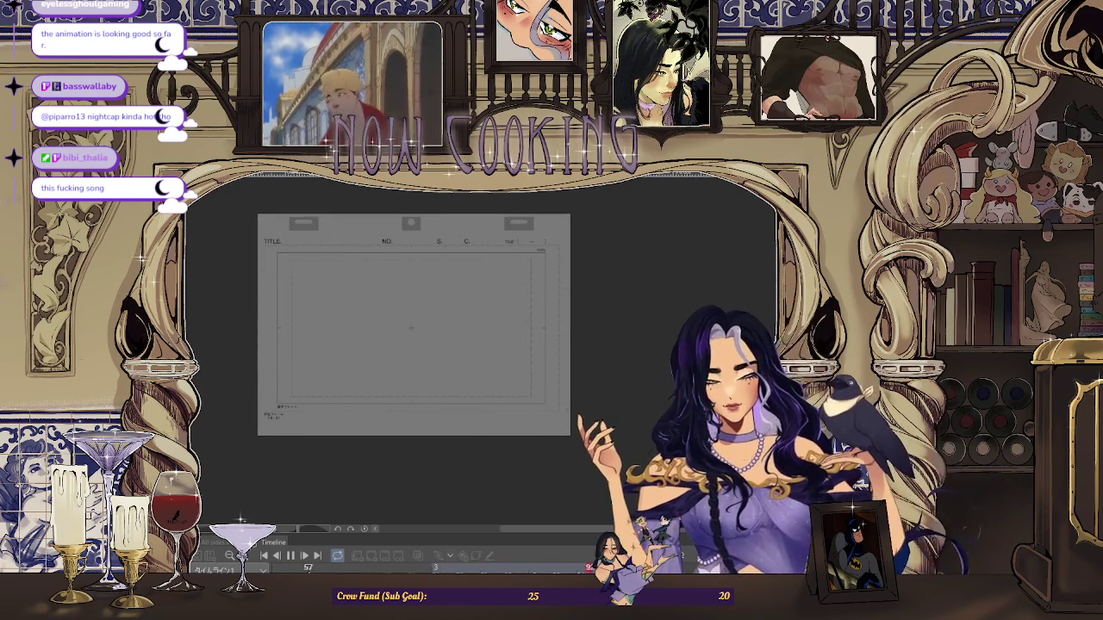
# - Stop playback and zoom back in on the man's frame
pyautogui.press('space')
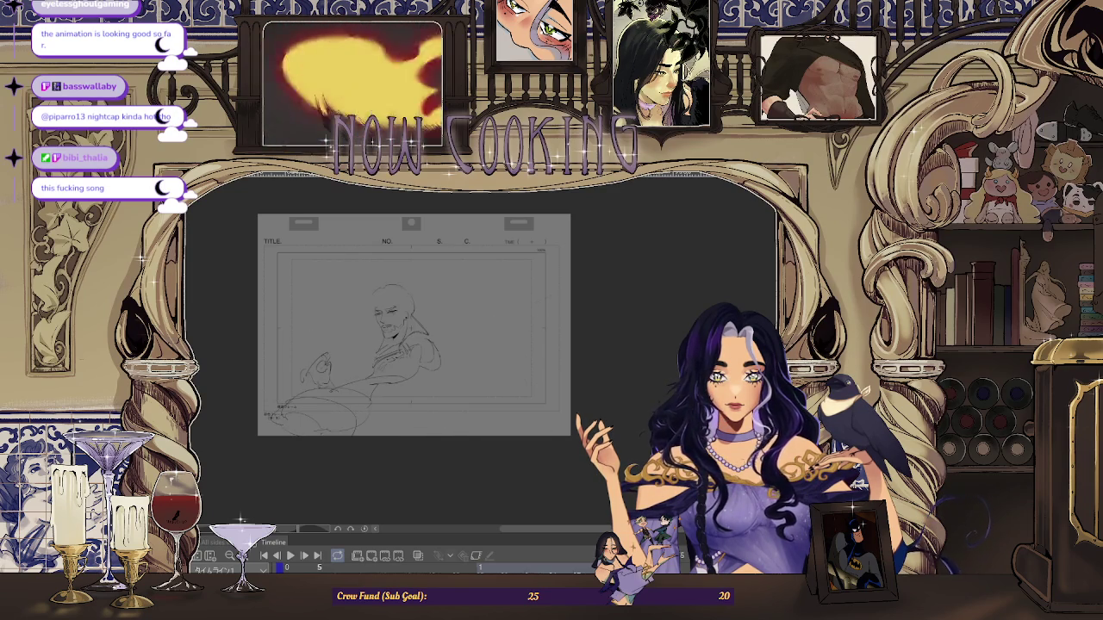
pyautogui.scroll(3, 317, 325)
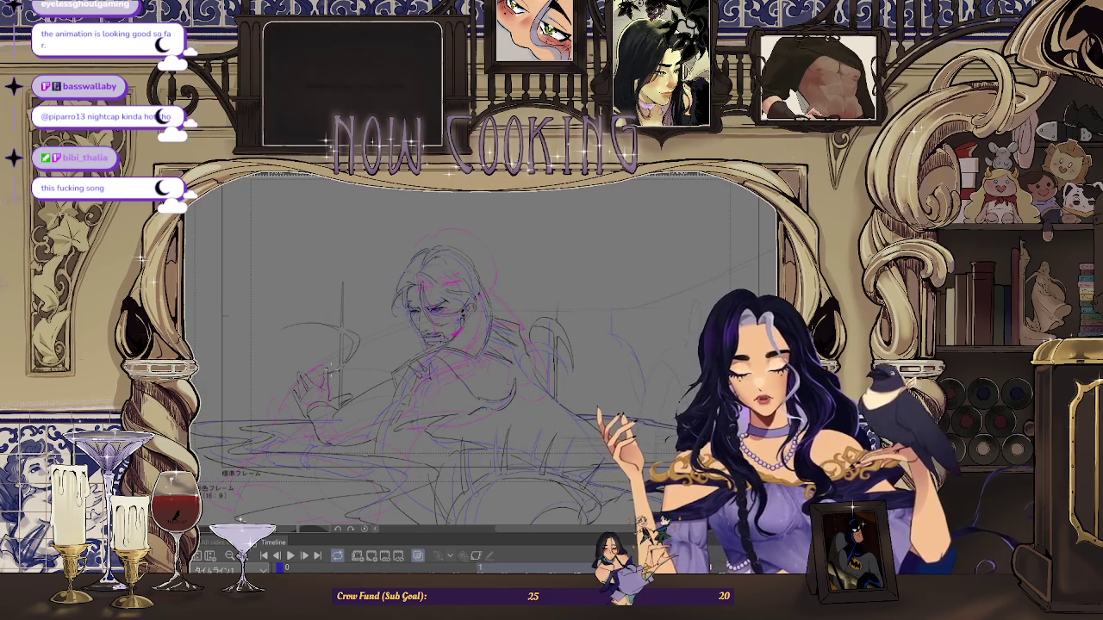
# - Sketch an oval left of the head and step forward three frames
pyautogui.moveTo(294, 366); pyautogui.dragTo(334, 295)
pyautogui.press('Right')
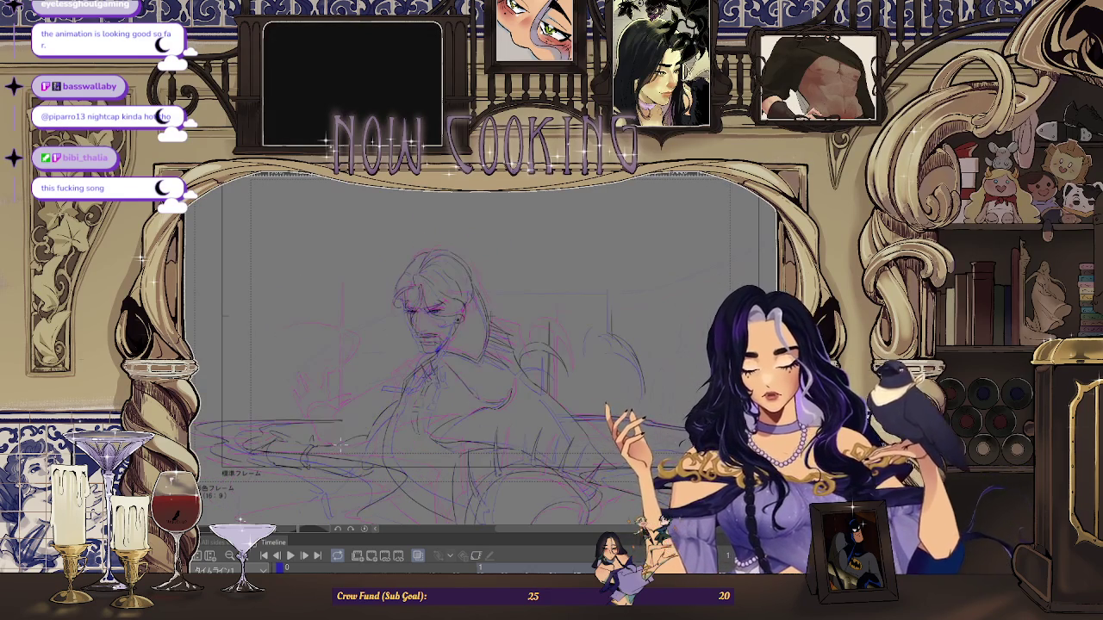
pyautogui.press('Right')
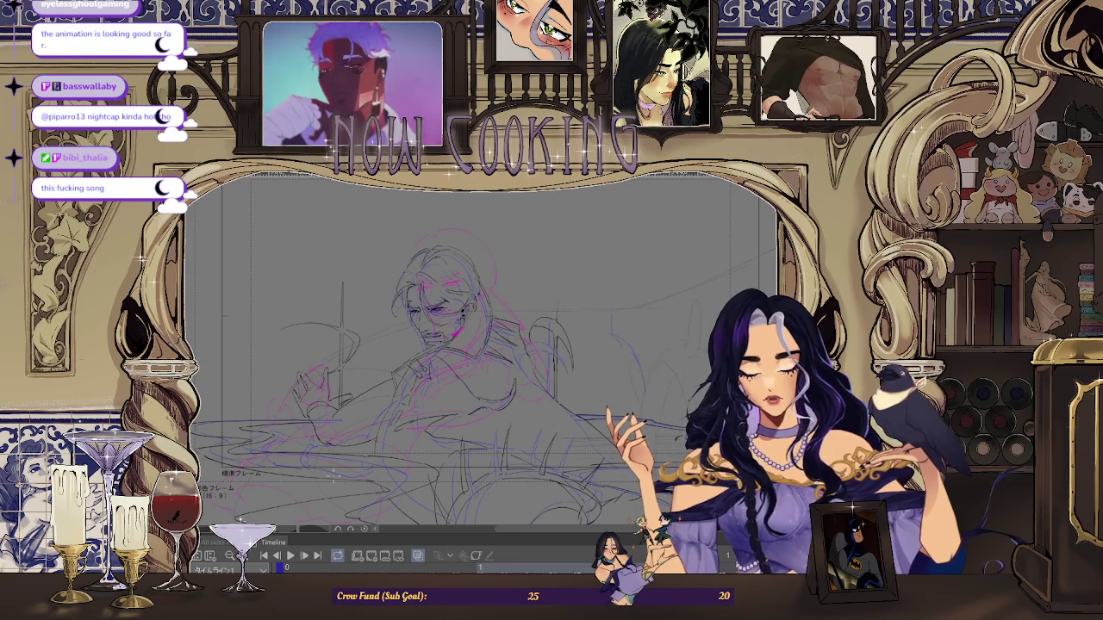
pyautogui.press('Right')
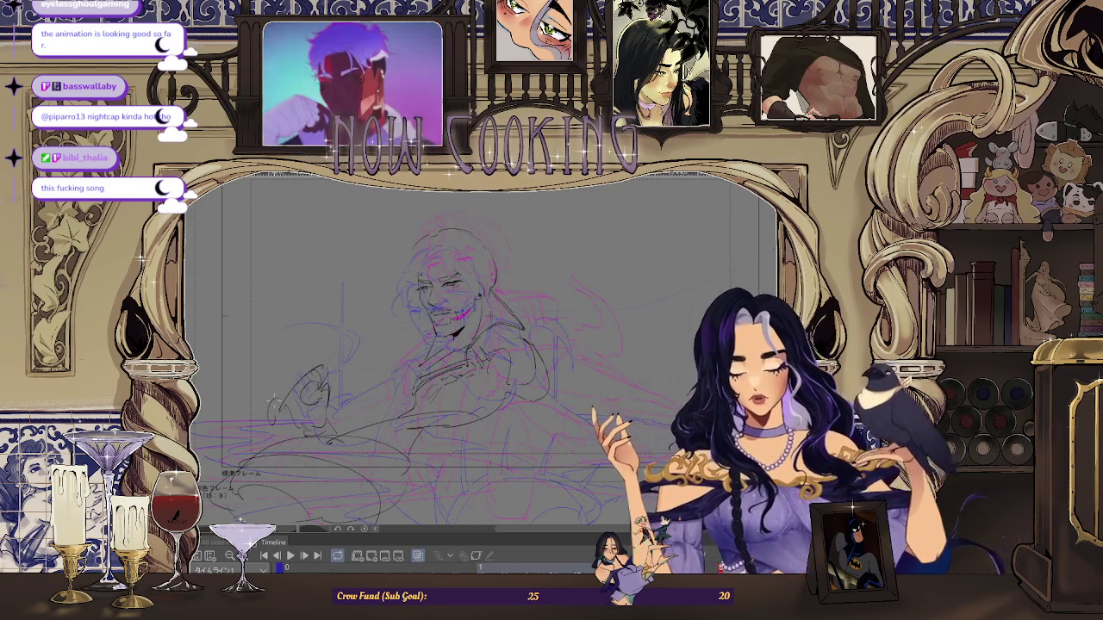
# - Move the lassoed hand drawing slightly right and clear the selection
pyautogui.moveTo(274, 372)
pyautogui.mouseDown()
pyautogui.moveTo(351, 449)
pyautogui.moveTo(271, 362)
pyautogui.mouseUp()
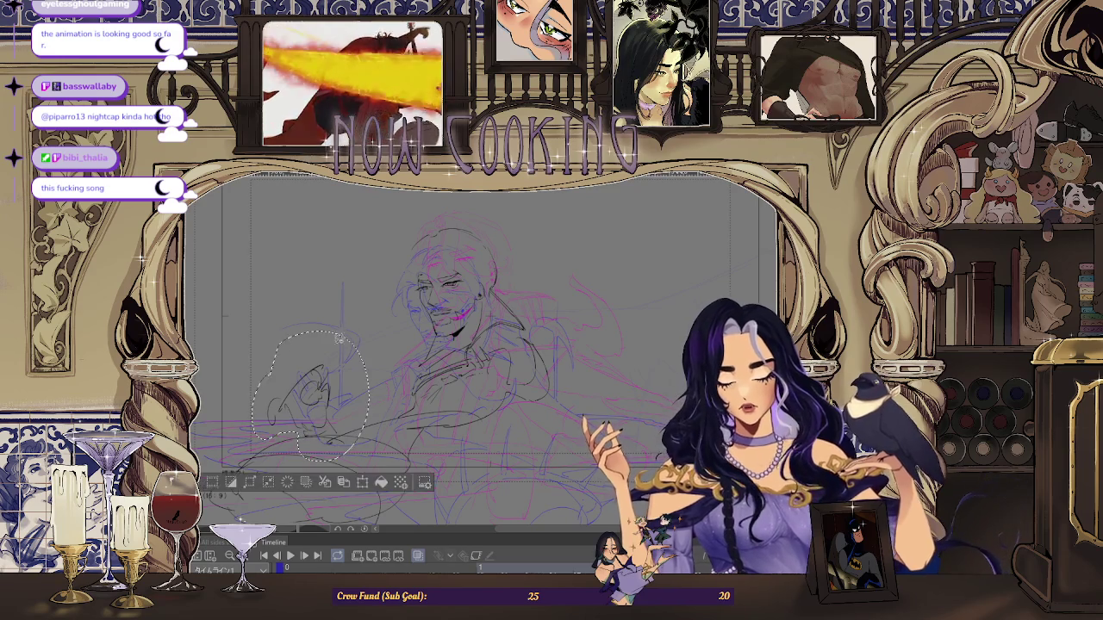
pyautogui.hotkey('ctrl', 't')
pyautogui.moveTo(345, 439); pyautogui.dragTo(368, 442)
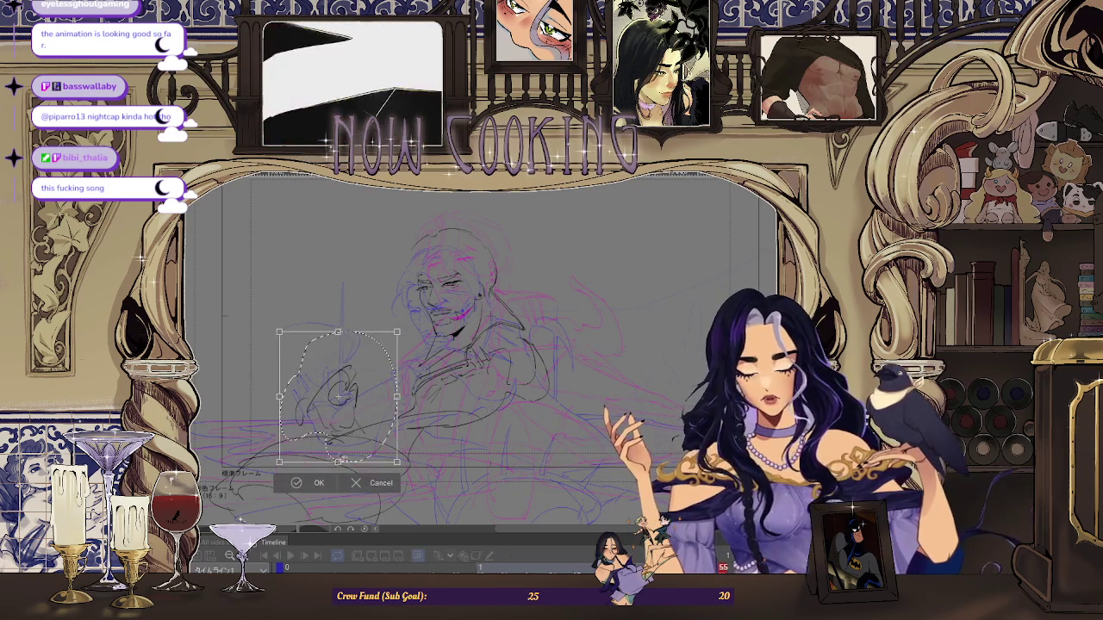
pyautogui.click(310, 484)
pyautogui.click(219, 485)
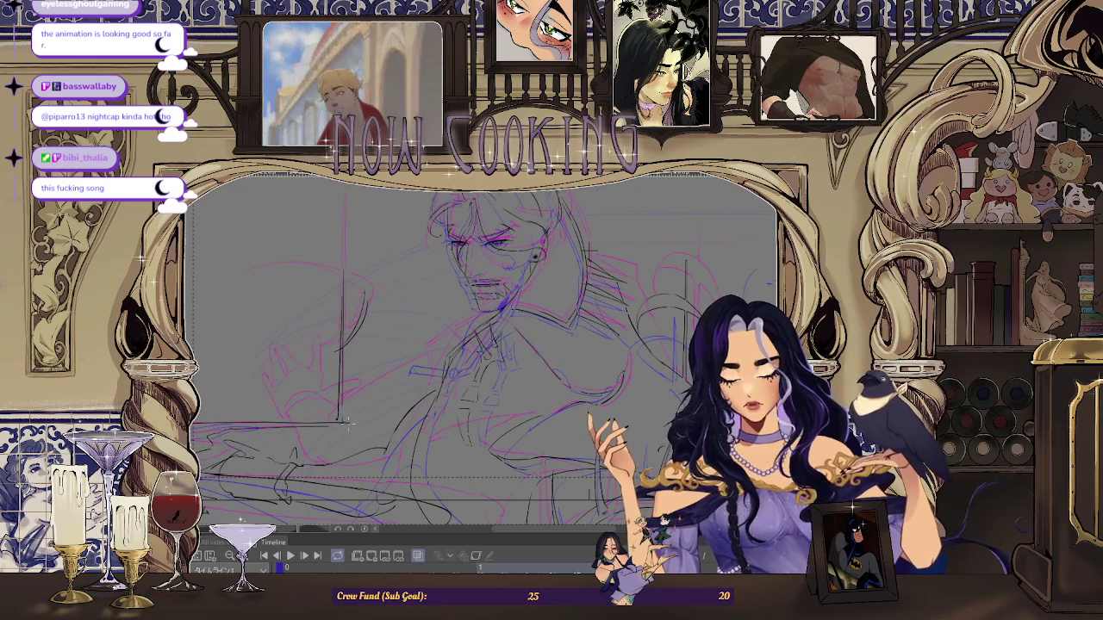
# - Fit the whole frame in view, then zoom back in on the face line art
pyautogui.hotkey('ctrl', '-')
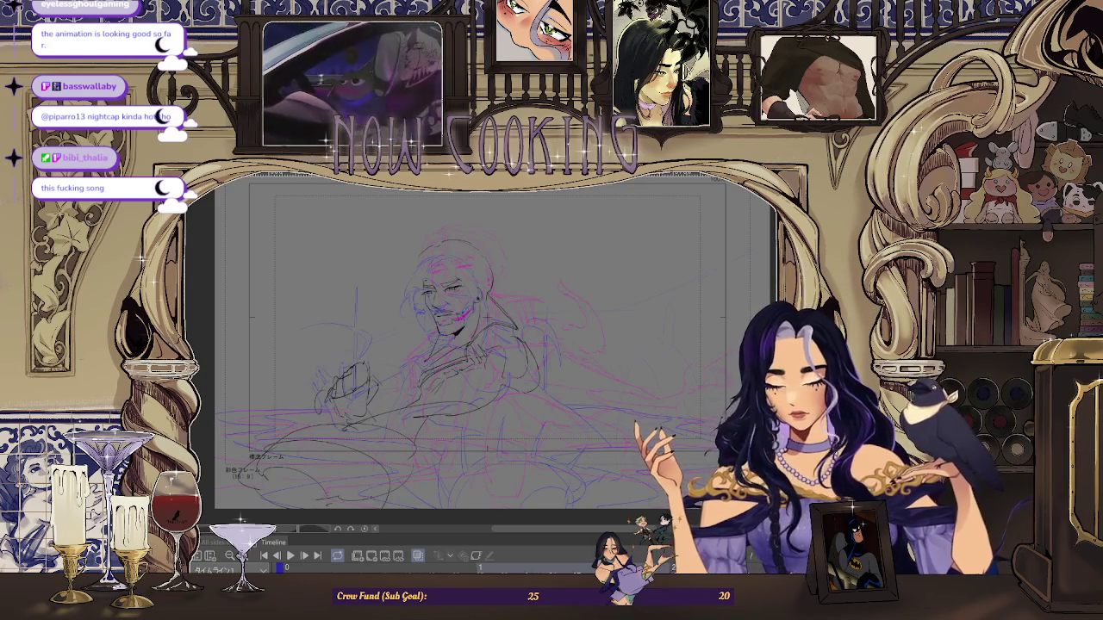
pyautogui.scroll(2, 483, 344)
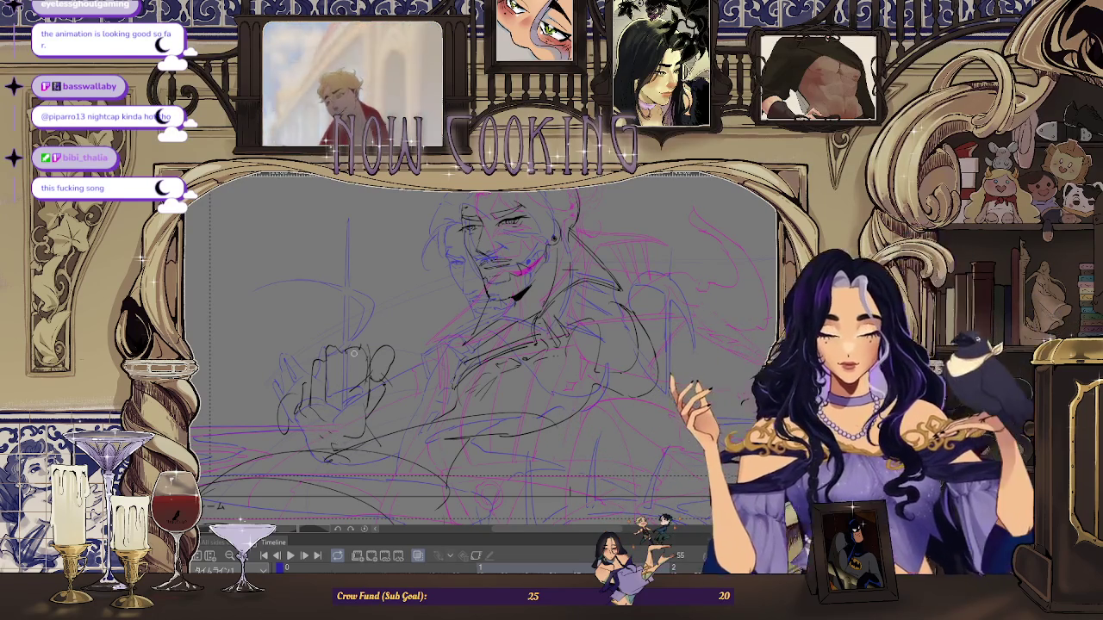
# - Undo a stray stroke on the hand and redraw its finger lines
pyautogui.scroll(-1, 353, 354)
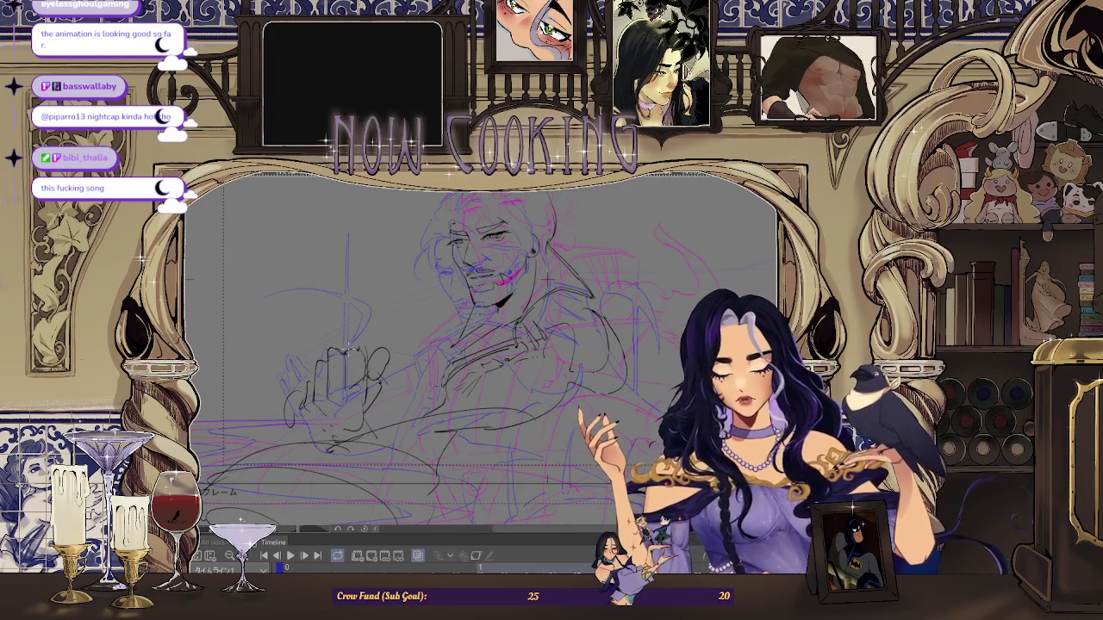
pyautogui.scroll(2, 379, 276)
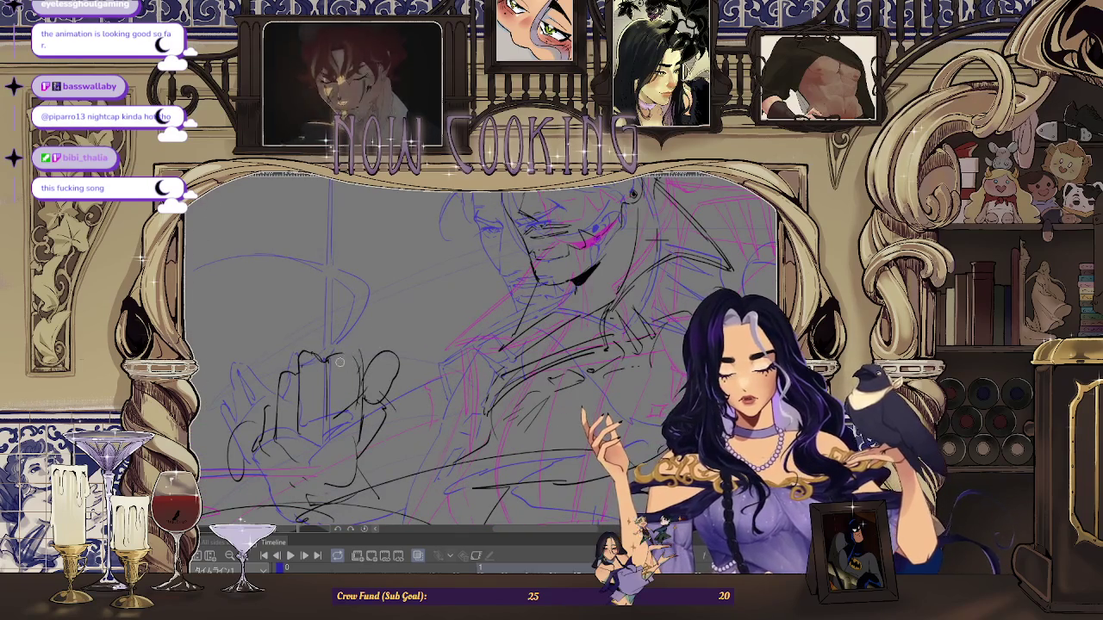
pyautogui.hotkey('ctrl', 'z')
pyautogui.moveTo(348, 395); pyautogui.dragTo(362, 374)
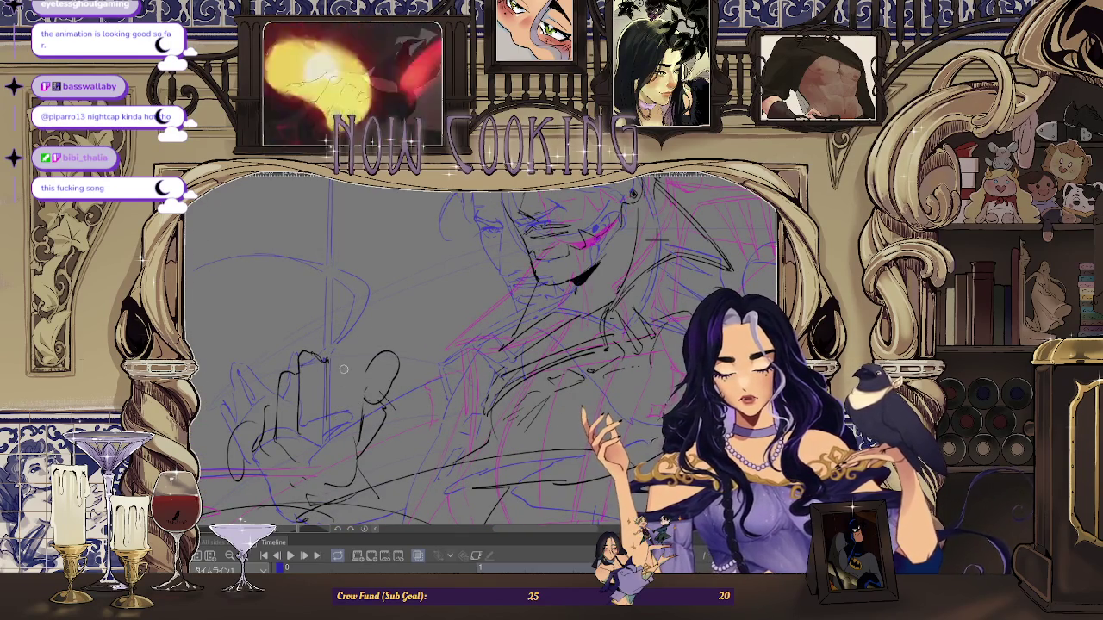
pyautogui.scroll(-2, 343, 371)
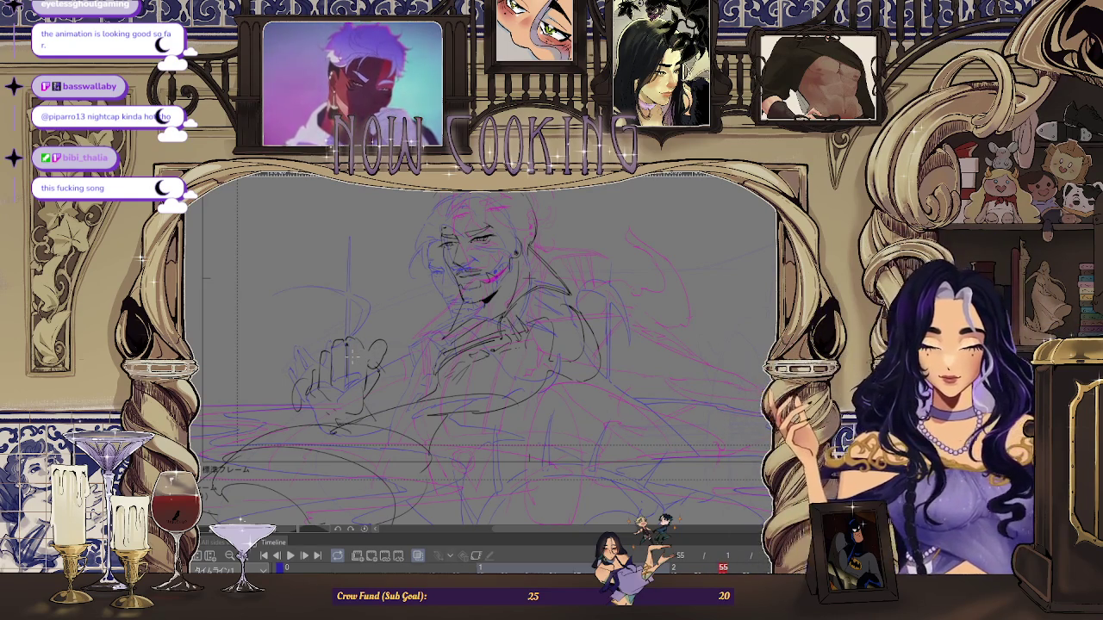
pyautogui.scroll(2, 362, 293)
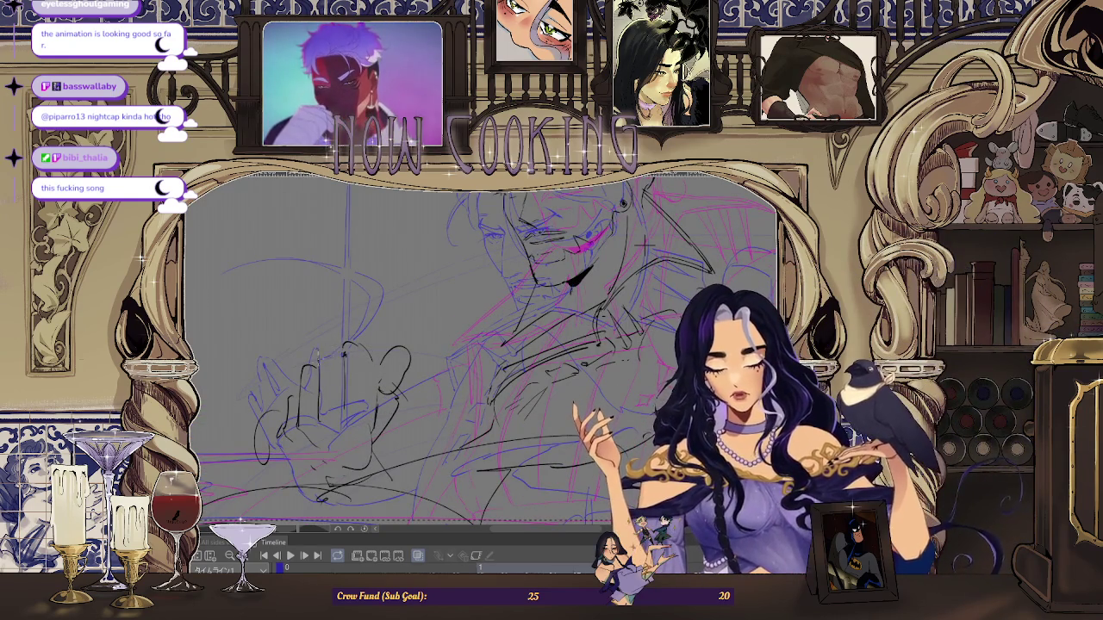
pyautogui.scroll(-2, 466, 344)
pyautogui.scroll(2, 392, 358)
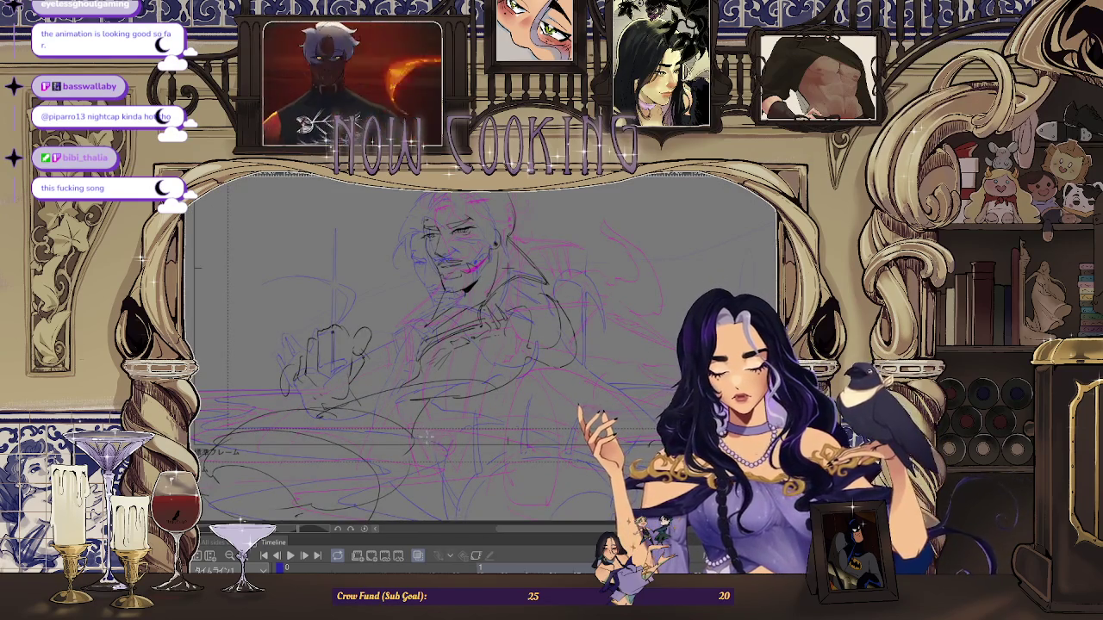
# - Scroll the canvas to view the whole flipped page with the man's face and raised hand
pyautogui.scroll(-2, 494, 287)
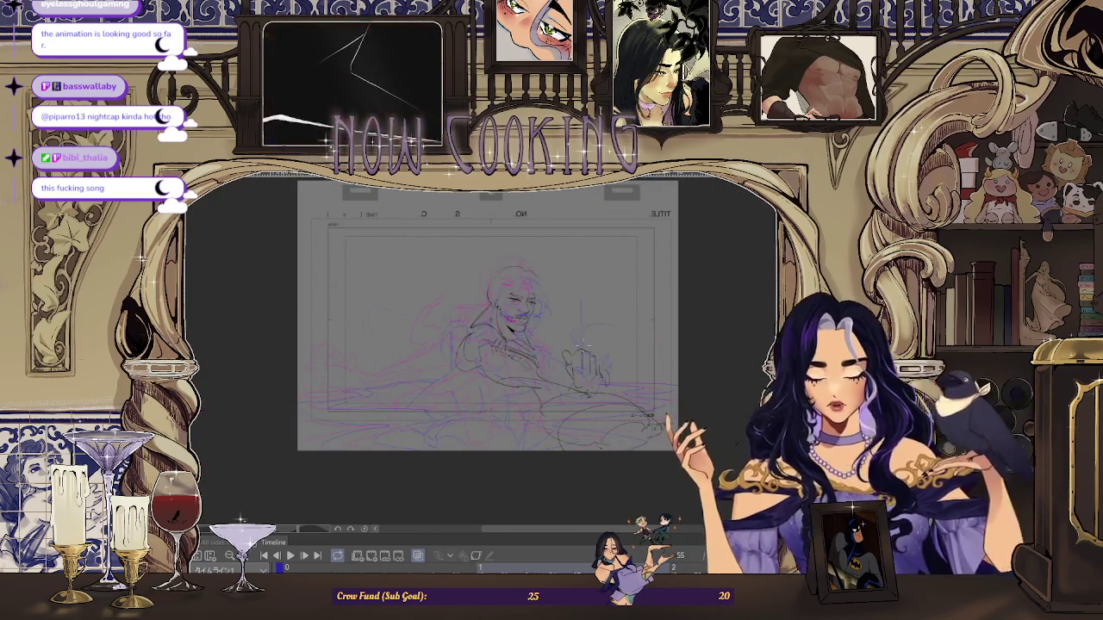
pyautogui.scroll(2, 622, 344)
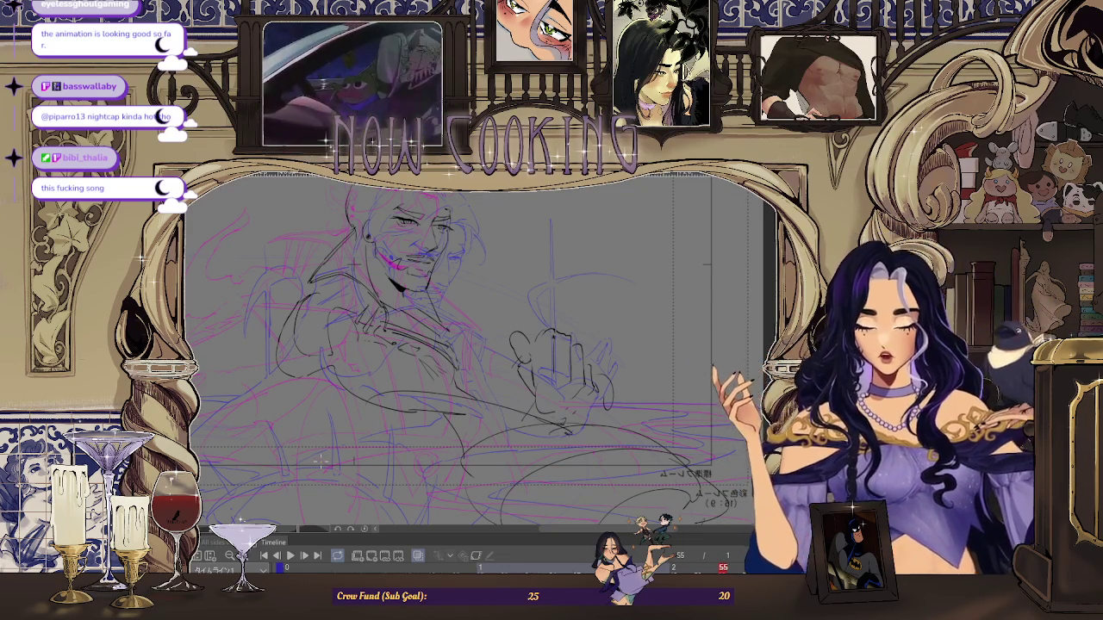
pyautogui.scroll(-3, 320, 463)
pyautogui.scroll(2, 614, 351)
pyautogui.scroll(1, 615, 351)
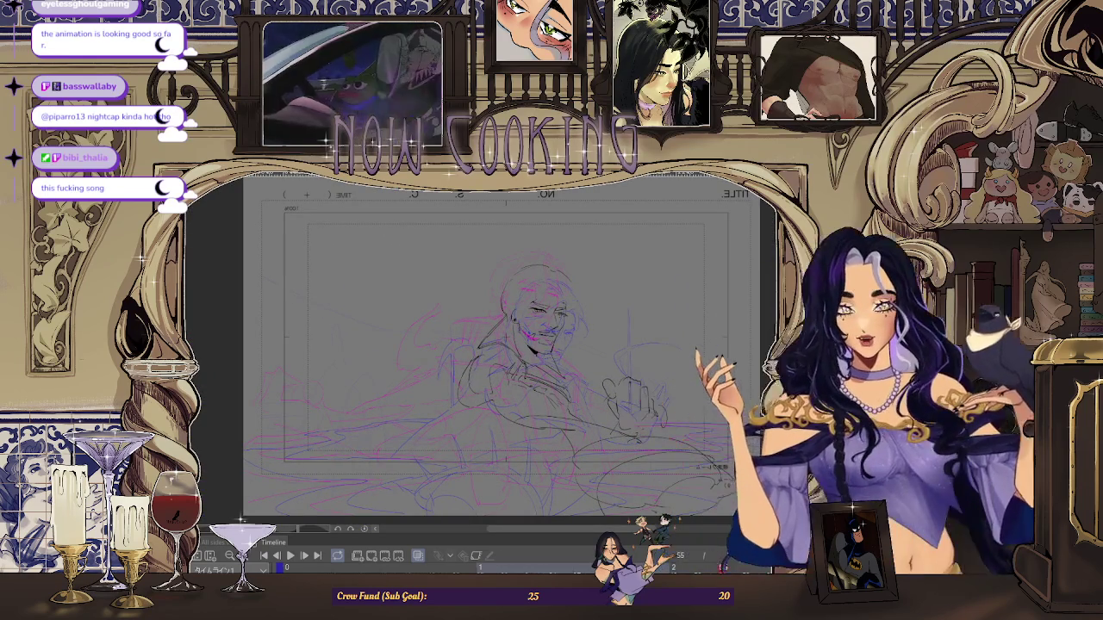